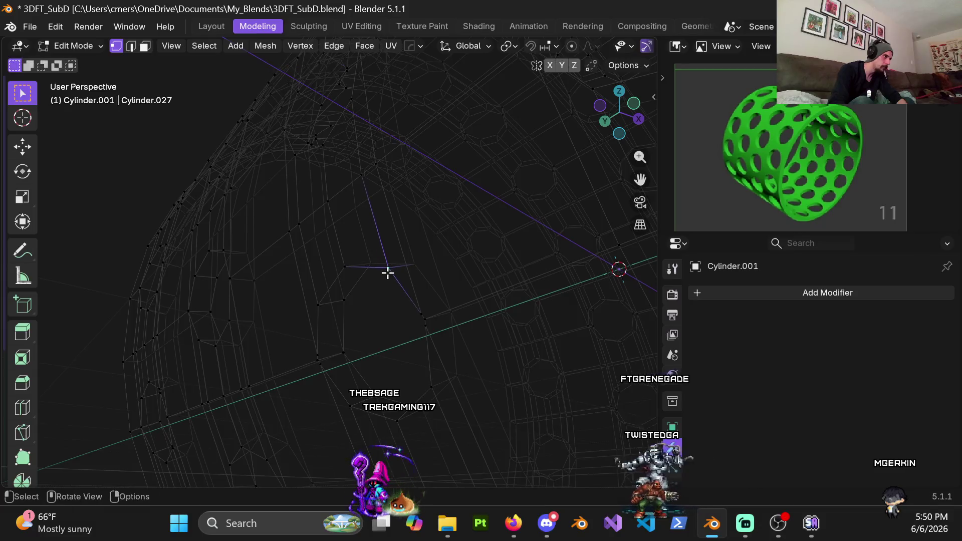
# Nudge a stray vertex slightly, then merge the selected vertices At Center.
pyautogui.press('g')
pyautogui.click(384, 322)
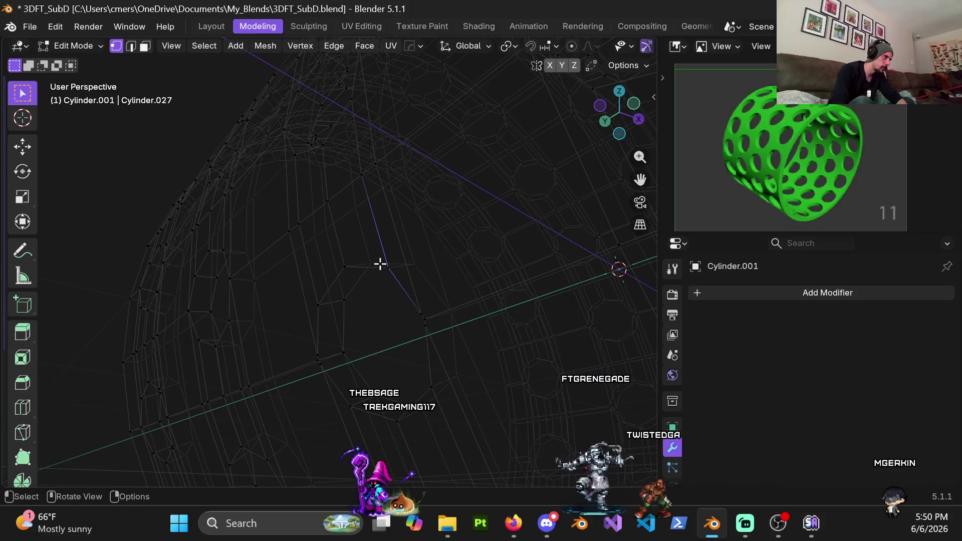
pyautogui.rightClick(402, 305)
pyautogui.moveTo(401, 303)
pyautogui.click(450, 320)
# Merge a second group of stray vertices At Center and orbit to check the merged point.
pyautogui.press('b')
pyautogui.rightClick(426, 278)
pyautogui.moveTo(426, 280)
pyautogui.click(482, 297)
pyautogui.moveTo(416, 324)
pyautogui.mouseDown(button='middle')
pyautogui.moveTo(379, 290)
pyautogui.moveTo(342, 277)
pyautogui.mouseUp(button='middle')
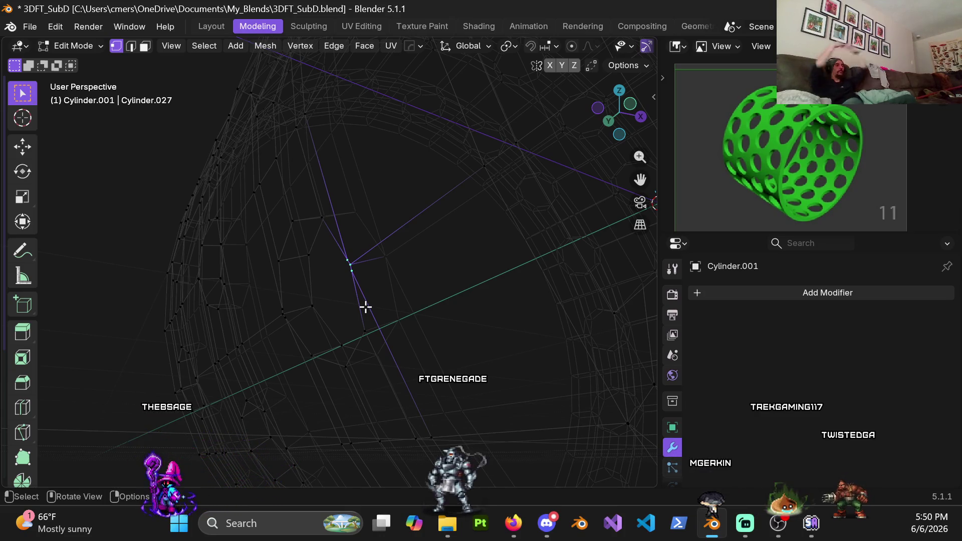
pyautogui.moveTo(365, 307)
pyautogui.mouseDown(button='middle')
pyautogui.moveTo(140, 356)
pyautogui.moveTo(260, 247)
pyautogui.moveTo(419, 279)
pyautogui.moveTo(421, 294)
pyautogui.moveTo(432, 294)
pyautogui.moveTo(400, 273)
pyautogui.moveTo(402, 283)
pyautogui.moveTo(415, 244)
pyautogui.moveTo(417, 163)
pyautogui.mouseUp(button='middle')
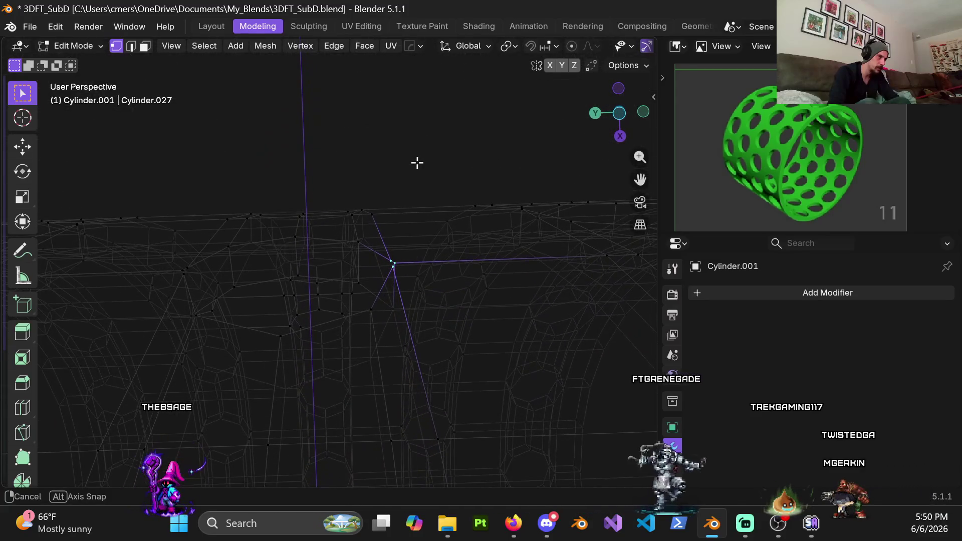
pyautogui.moveTo(411, 200)
pyautogui.mouseDown(button='middle')
pyautogui.moveTo(356, 194)
pyautogui.moveTo(354, 151)
pyautogui.moveTo(361, 269)
pyautogui.mouseUp(button='middle')
# Switch to Solid shading and return to Object Mode, zoomed out to the other objects.
pyautogui.press('z')
pyautogui.click(441, 274)
pyautogui.scroll(-5, 411, 317)
pyautogui.press('Tab')
pyautogui.scroll(-5, 189, 313)
pyautogui.moveTo(189, 314)
pyautogui.mouseDown(button='middle')
pyautogui.moveTo(288, 314)
pyautogui.moveTo(389, 236)
pyautogui.moveTo(384, 274)
pyautogui.moveTo(365, 275)
pyautogui.mouseUp(button='middle')
pyautogui.scroll(-3, 288, 314)
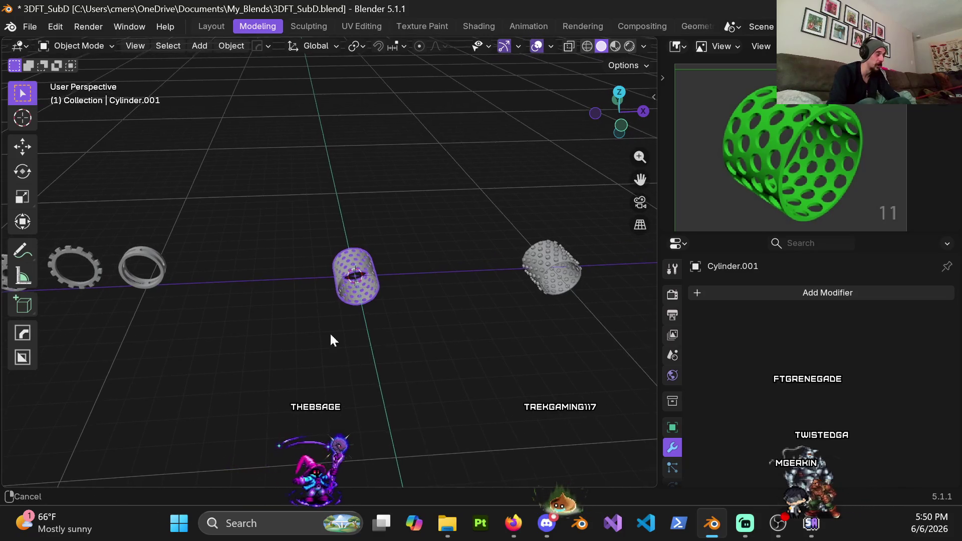
# Unhide the hole objects, then delete the old perforated cylinder and its parts.
pyautogui.moveTo(352, 338); pyautogui.dragTo(308, 308, button='middle')
pyautogui.hotkey('alt', 'h')
pyautogui.click(214, 196)
pyautogui.moveTo(214, 195); pyautogui.dragTo(297, 331)
pyautogui.press('x')
pyautogui.click(296, 327)
pyautogui.moveTo(296, 326); pyautogui.dragTo(330, 300, button='middle')
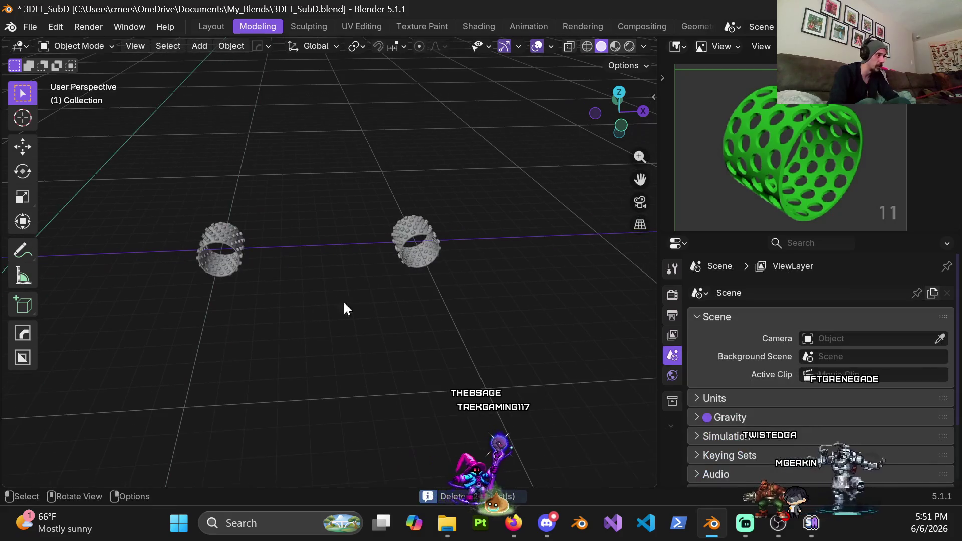
pyautogui.moveTo(377, 180)
pyautogui.mouseDown(button='middle')
pyautogui.moveTo(337, 338)
pyautogui.moveTo(408, 301)
pyautogui.mouseUp(button='middle')
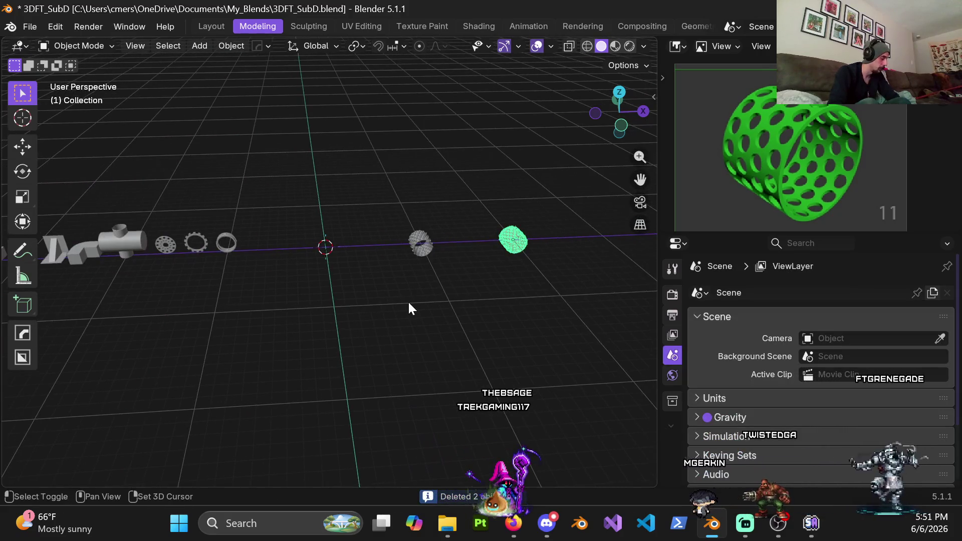
# Place a copy of the studded cylinder 20 m along negative X.
pyautogui.press('g')
pyautogui.press('x')
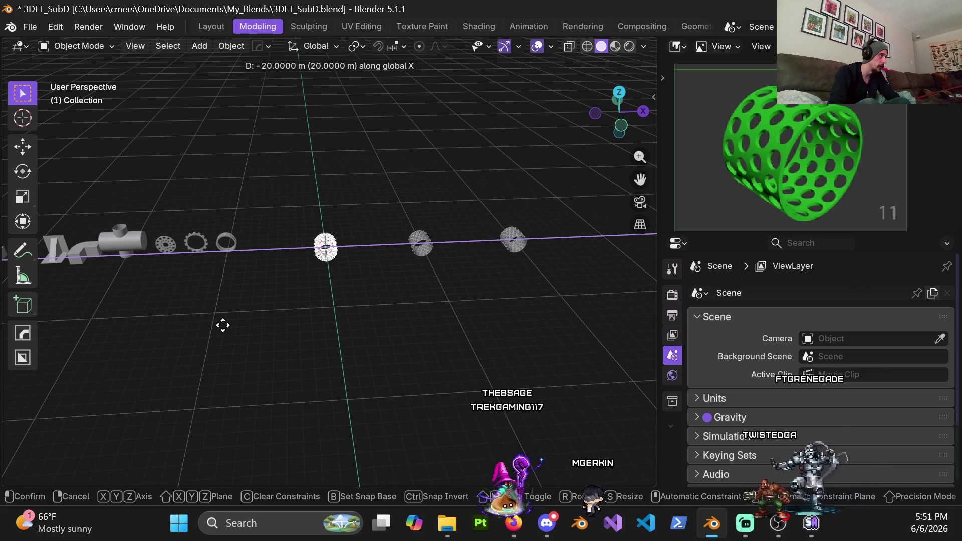
pyautogui.click(221, 325)
pyautogui.scroll(4, 301, 308)
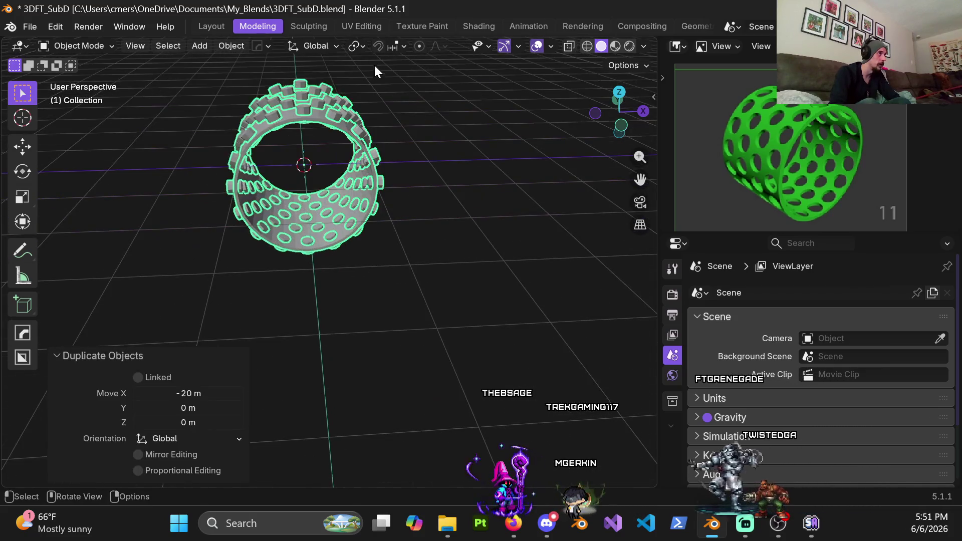
# Select the copied shell and its studs object, keeping the shell active, and enter Edit Mode.
pyautogui.click(302, 175)
pyautogui.moveTo(303, 175); pyautogui.dragTo(382, 177, button='middle')
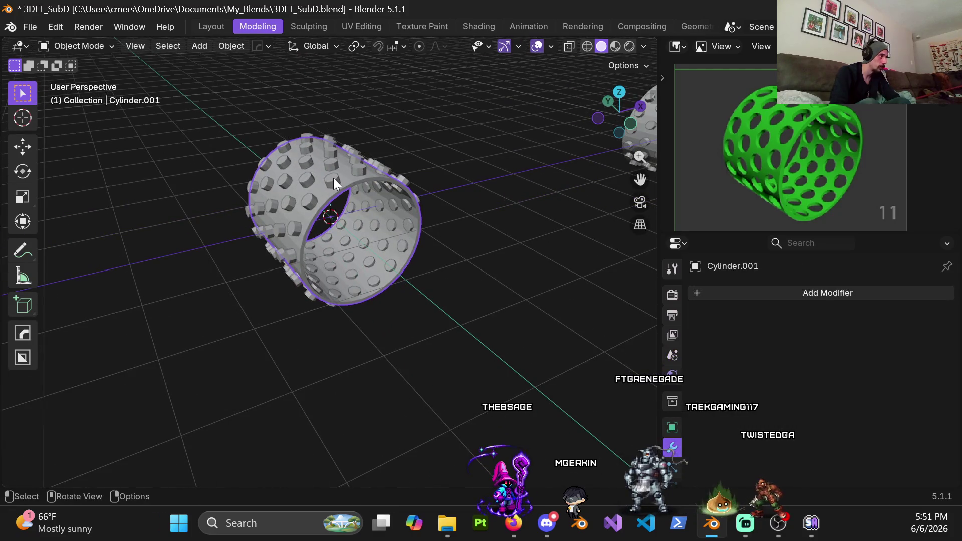
pyautogui.hotkey('ctrl', 'Tab')
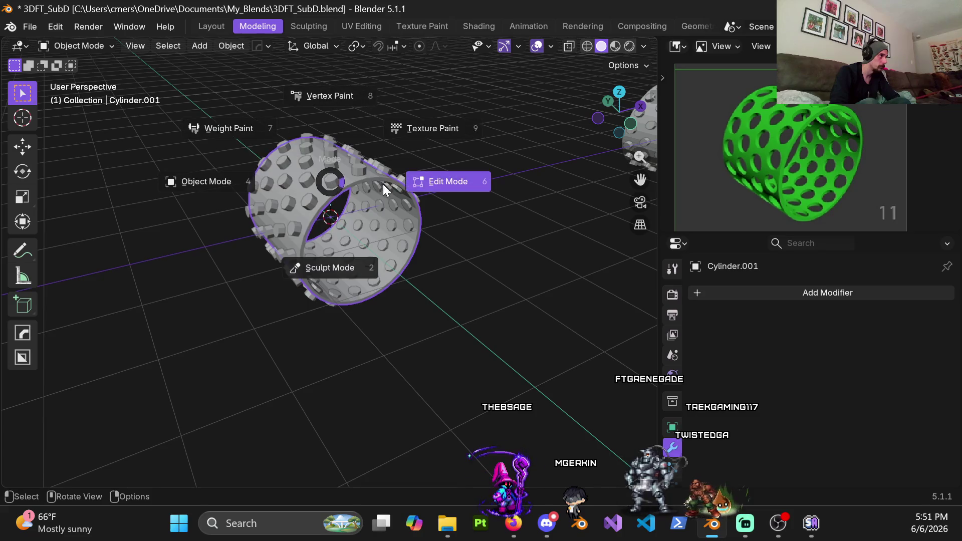
pyautogui.click(224, 185)
pyautogui.keyDown('shift'); pyautogui.click(328, 179); pyautogui.keyUp('shift')
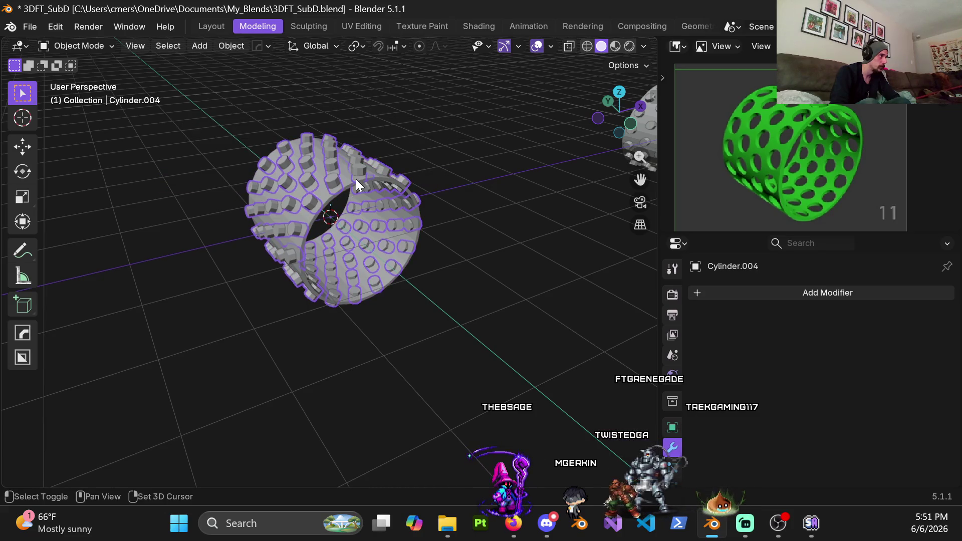
pyautogui.keyDown('shift'); pyautogui.click(341, 195); pyautogui.keyUp('shift')
pyautogui.press('Tab')
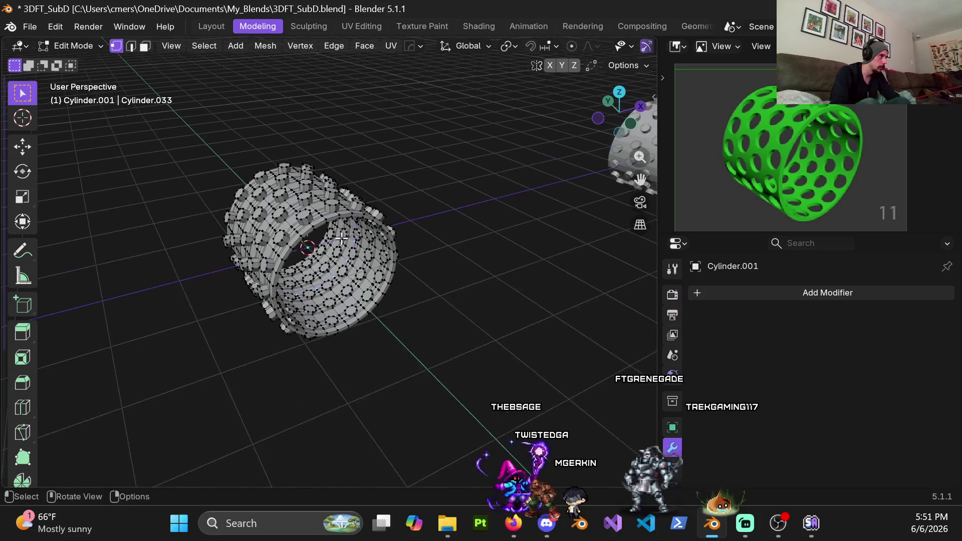
# Inspect both meshes side-on, then return to Object Mode and deselect everything.
pyautogui.scroll(5, 301, 172)
pyautogui.scroll(-2, 311, 159)
pyautogui.moveTo(311, 159); pyautogui.dragTo(370, 180, button='middle')
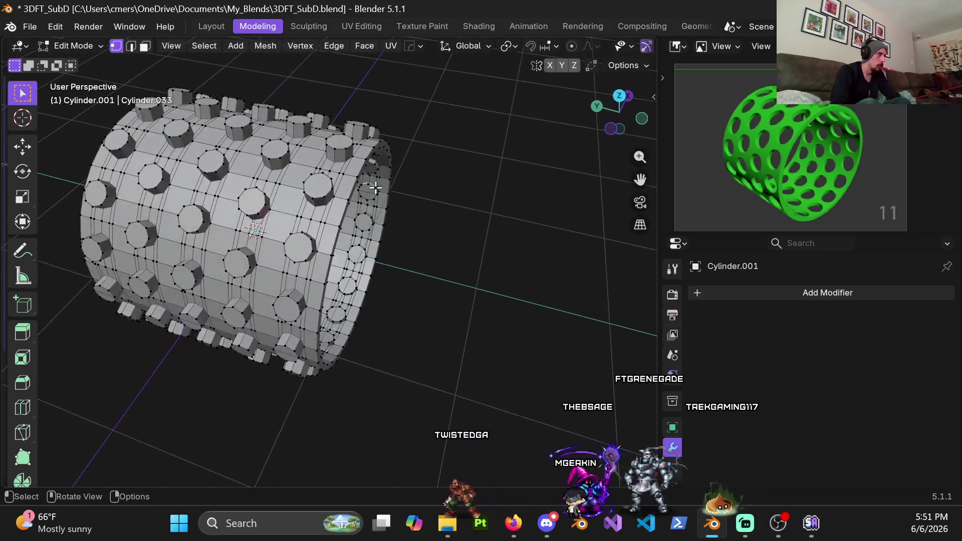
pyautogui.scroll(6, 354, 157)
pyautogui.keyDown('shift'); pyautogui.moveTo(340, 136); pyautogui.dragTo(320, 165, button='middle'); pyautogui.keyUp('shift')
pyautogui.scroll(4, 303, 197)
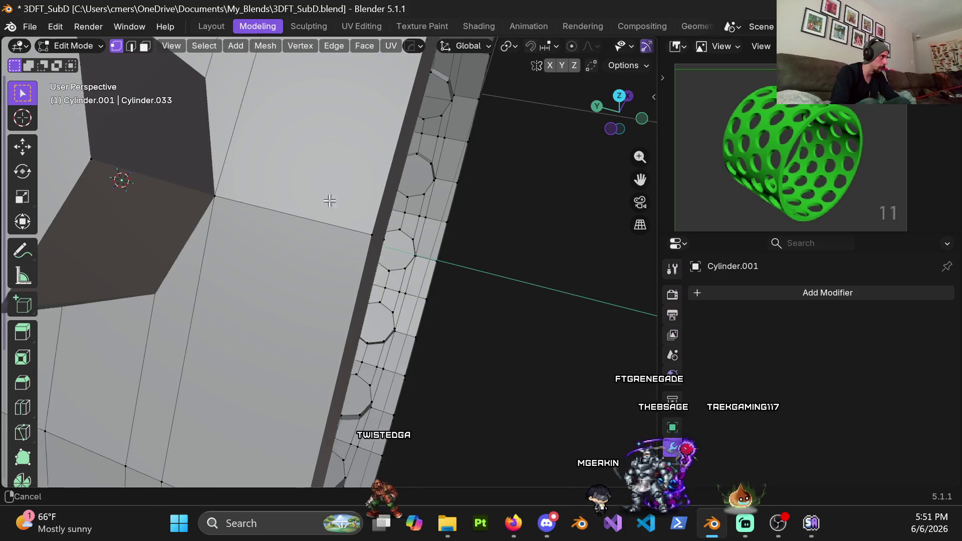
pyautogui.scroll(-4, 348, 228)
pyautogui.scroll(-8, 349, 227)
pyautogui.press('Tab')
pyautogui.moveTo(301, 216)
pyautogui.mouseDown(button='middle')
pyautogui.moveTo(157, 215)
pyautogui.moveTo(255, 207)
pyautogui.mouseUp(button='middle')
pyautogui.scroll(5, 254, 200)
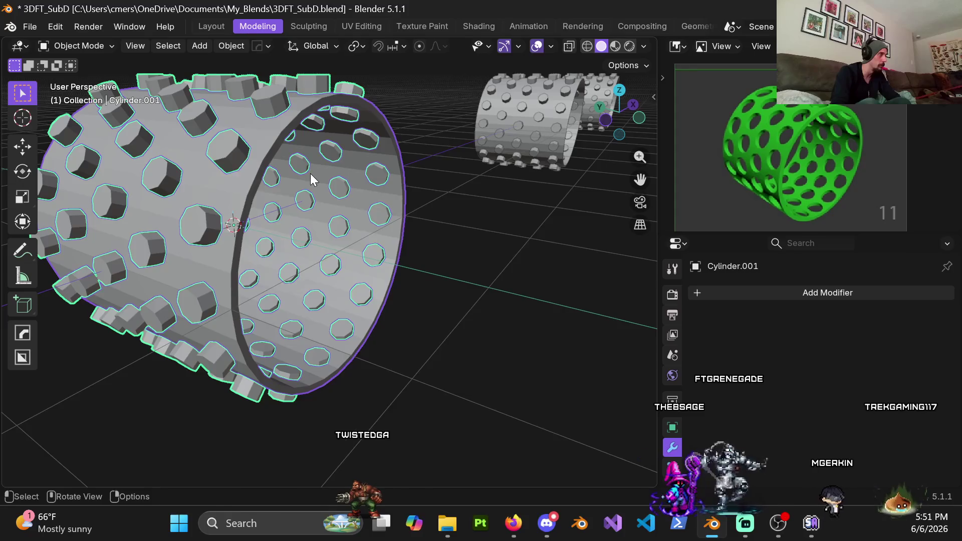
pyautogui.moveTo(311, 173); pyautogui.dragTo(351, 146, button='middle')
pyautogui.hotkey('alt', 'a')
# Add a Boolean Difference modifier to the shell using the studs object Cylinder.004 as the cutter.
pyautogui.click(351, 125)
pyautogui.click(704, 294)
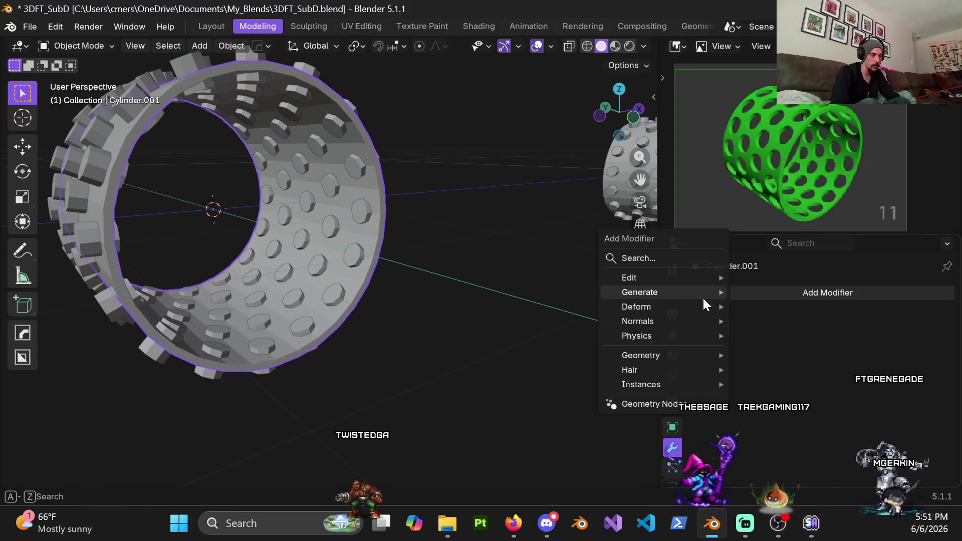
pyautogui.moveTo(678, 293)
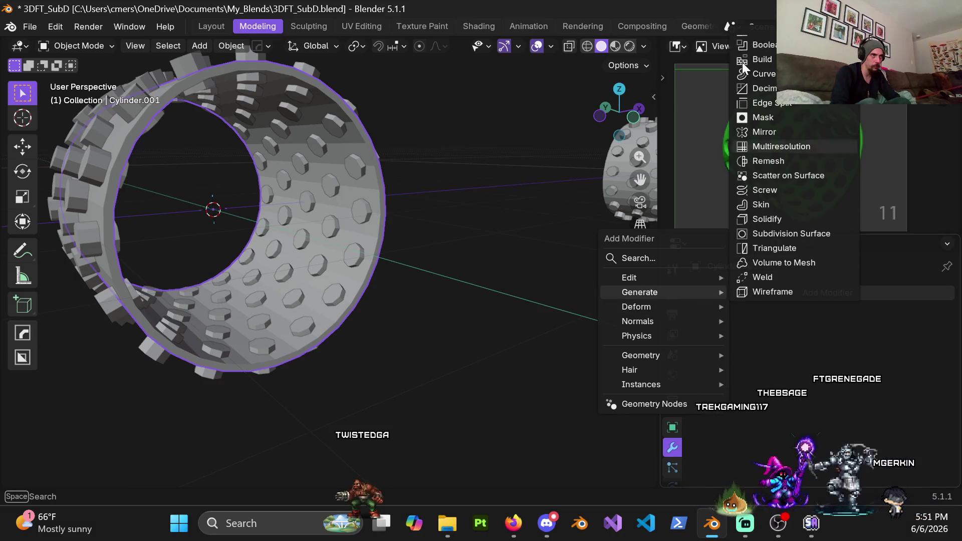
pyautogui.click(756, 43)
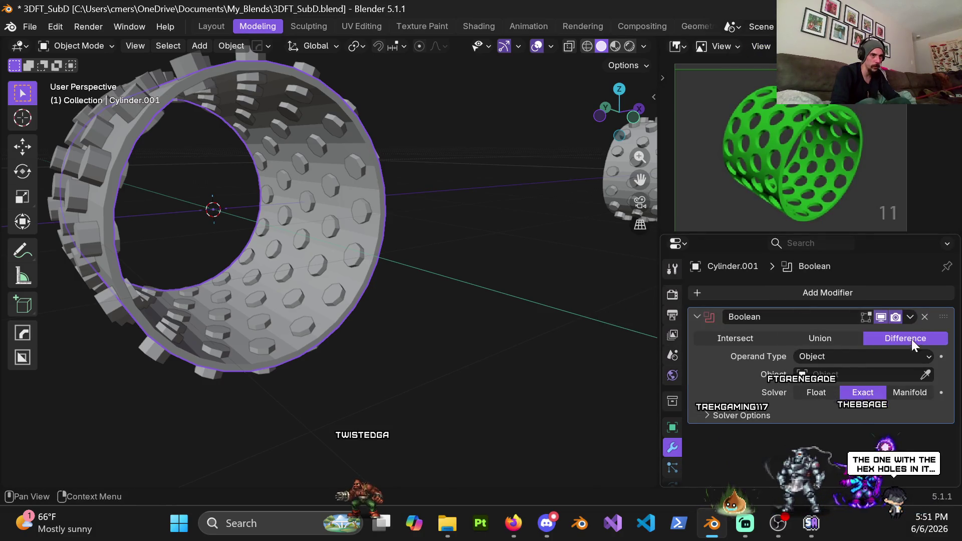
pyautogui.click(315, 68)
# Apply the Boolean, hide the Cylinder.004 cutter, and enter Edit Mode on the perforated shell.
pyautogui.moveTo(425, 217); pyautogui.dragTo(446, 279, button='middle')
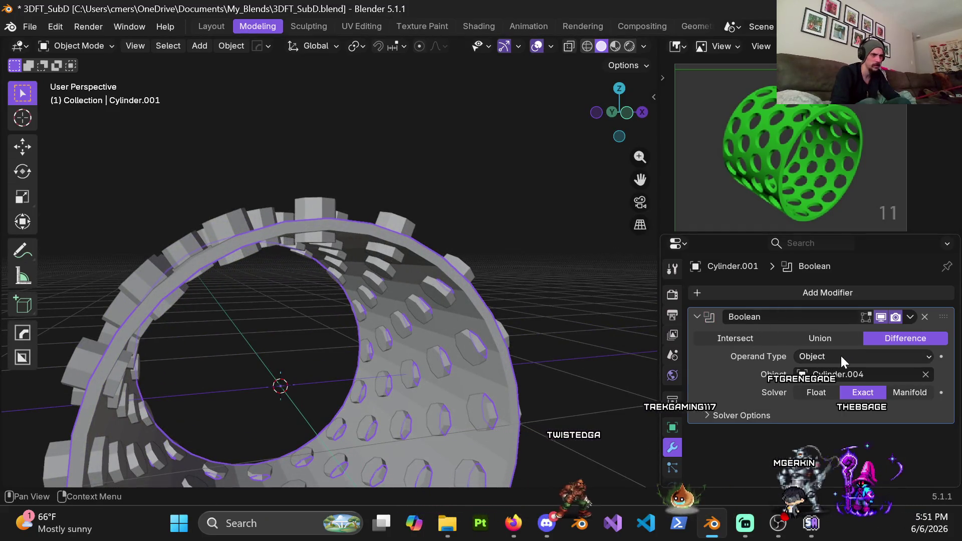
pyautogui.click(909, 317)
pyautogui.click(877, 337)
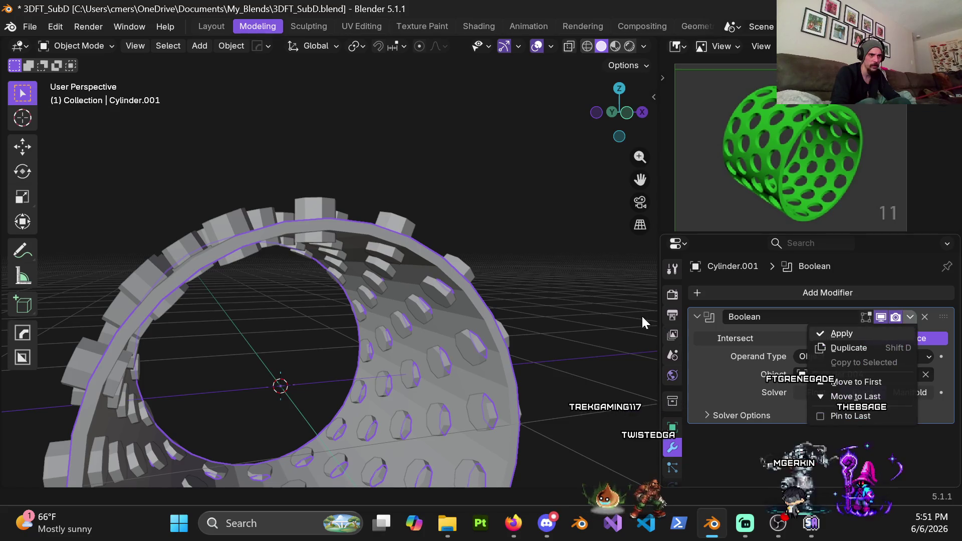
pyautogui.press('h')
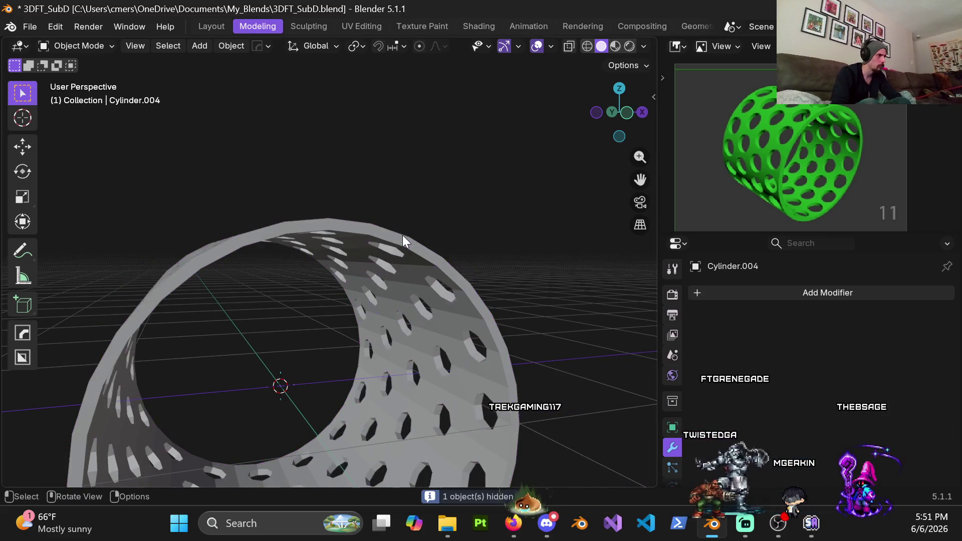
pyautogui.click(404, 246)
pyautogui.press('Tab')
# Zoom in on one hole of the shell and switch to wireframe shading.
pyautogui.moveTo(404, 245)
pyautogui.mouseDown(button='middle')
pyautogui.moveTo(409, 194)
pyautogui.moveTo(513, 219)
pyautogui.moveTo(481, 227)
pyautogui.mouseUp(button='middle')
pyautogui.scroll(4, 409, 194)
pyautogui.scroll(3, 481, 227)
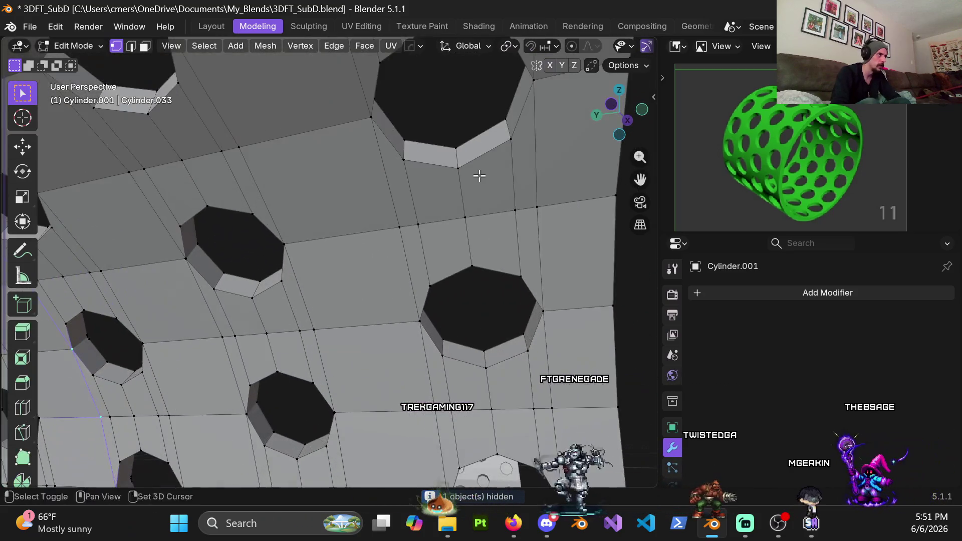
pyautogui.scroll(3, 365, 280)
pyautogui.moveTo(365, 279); pyautogui.dragTo(456, 282, button='middle')
pyautogui.scroll(2, 470, 243)
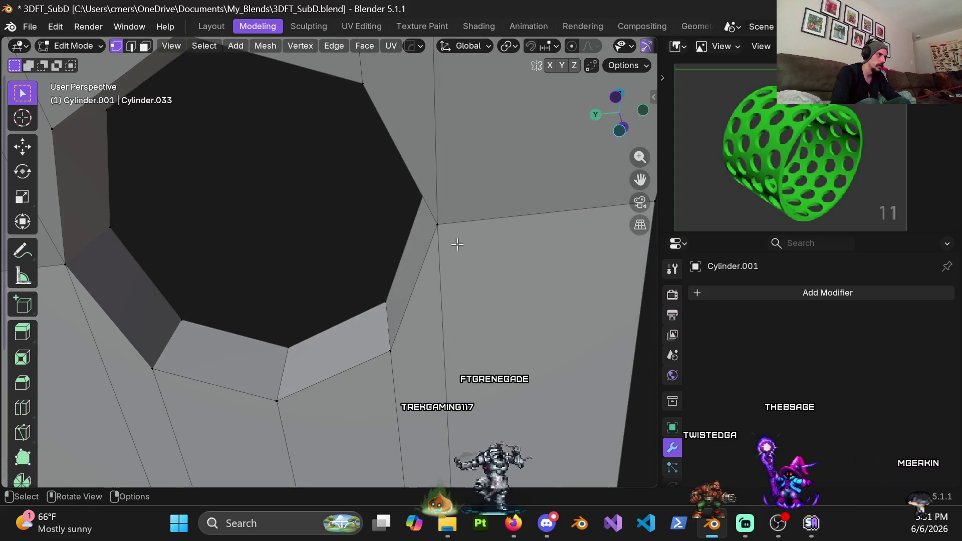
pyautogui.press('z')
pyautogui.click(434, 258)
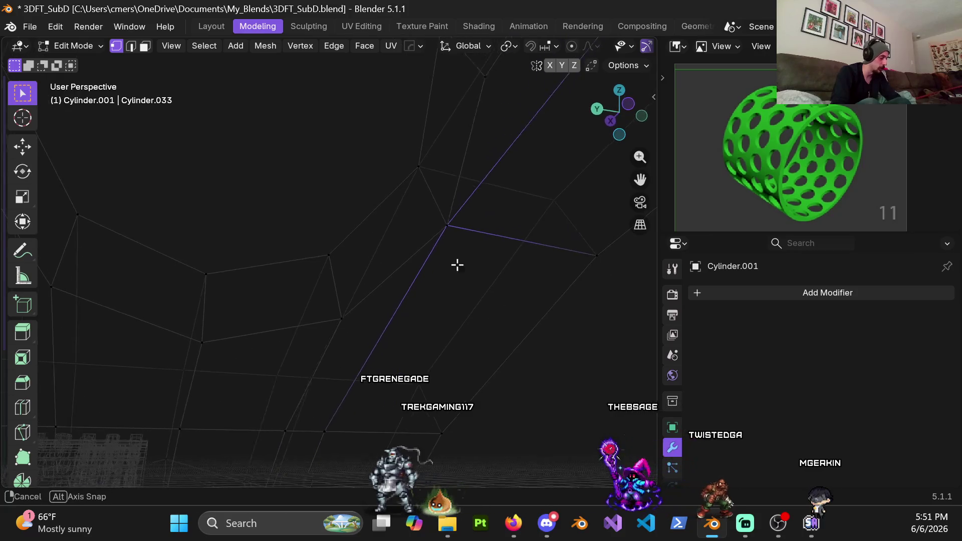
# Snap a stray vertex onto its neighbour, then merge the whole mesh By Distance.
pyautogui.moveTo(452, 256); pyautogui.dragTo(501, 269, button='middle')
pyautogui.press('g')
pyautogui.click(458, 240)
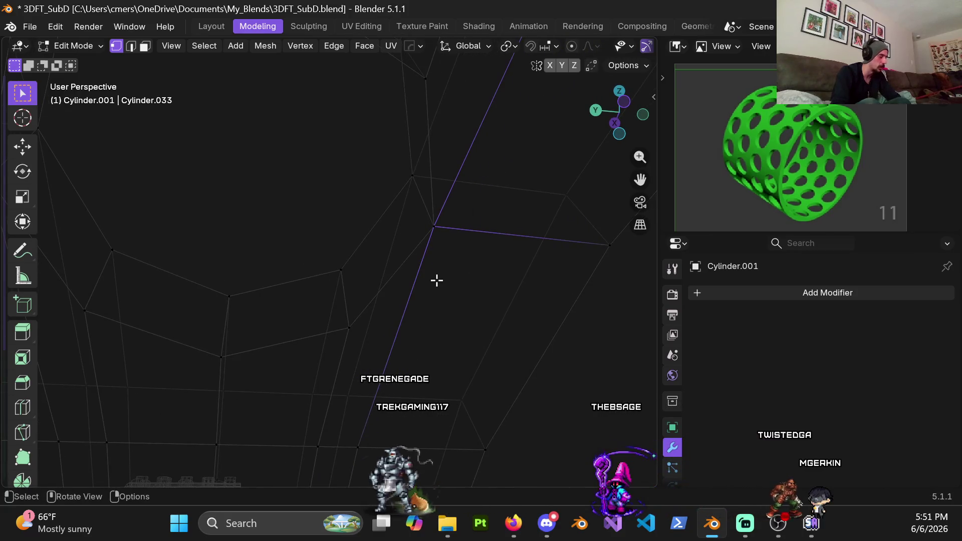
pyautogui.press('a')
pyautogui.press('m')
pyautogui.click(397, 364)
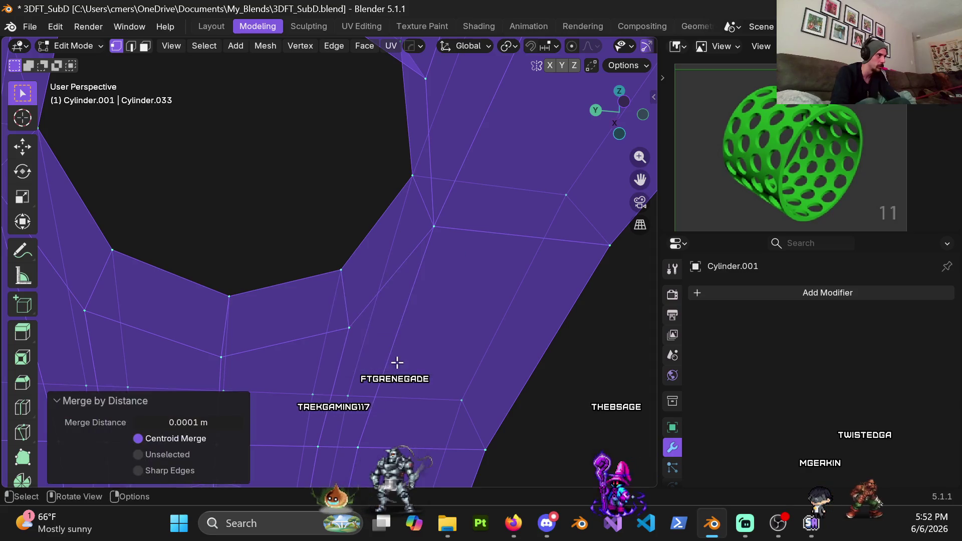
# Check four individual vertices by starting and cancelling test moves.
pyautogui.click(442, 226)
pyautogui.click(421, 211)
pyautogui.press('g')
pyautogui.press('Escape')
pyautogui.press('g')
pyautogui.press('Escape')
pyautogui.click(347, 331)
pyautogui.press('g')
pyautogui.press('Escape')
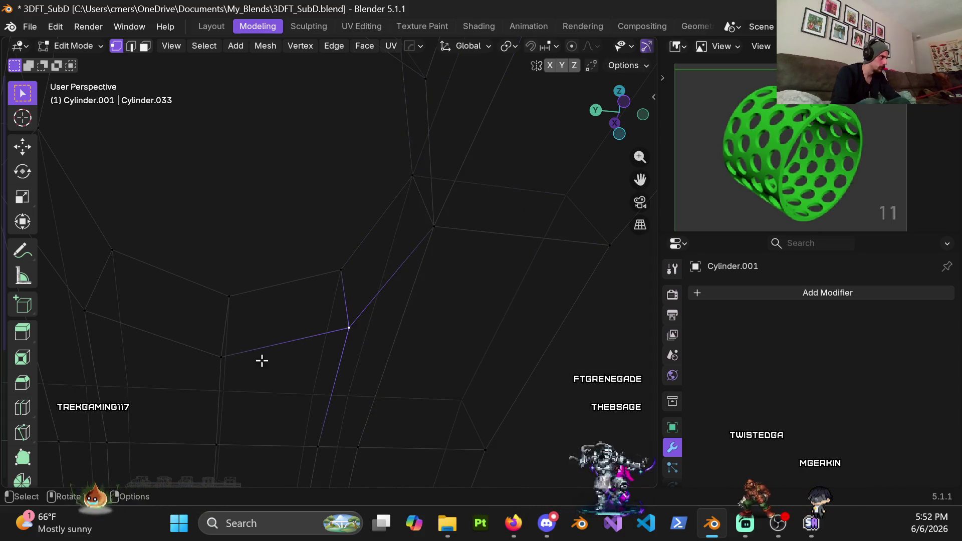
pyautogui.click(225, 360)
pyautogui.press('g')
pyautogui.press('Escape')
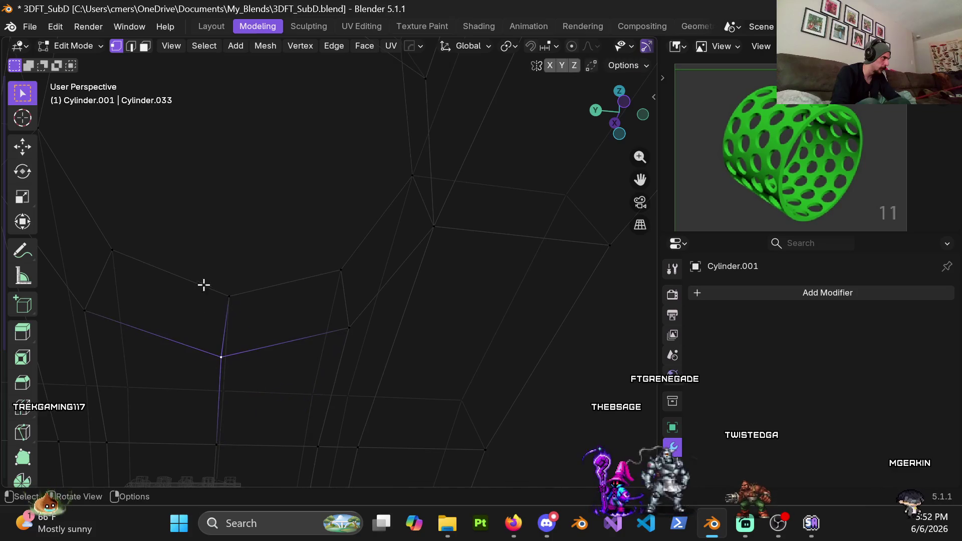
# Pan across the mesh and test-move several more vertices, cancelling each move.
pyautogui.keyDown('shift'); pyautogui.moveTo(236, 292); pyautogui.dragTo(251, 254, button='middle'); pyautogui.keyUp('shift')
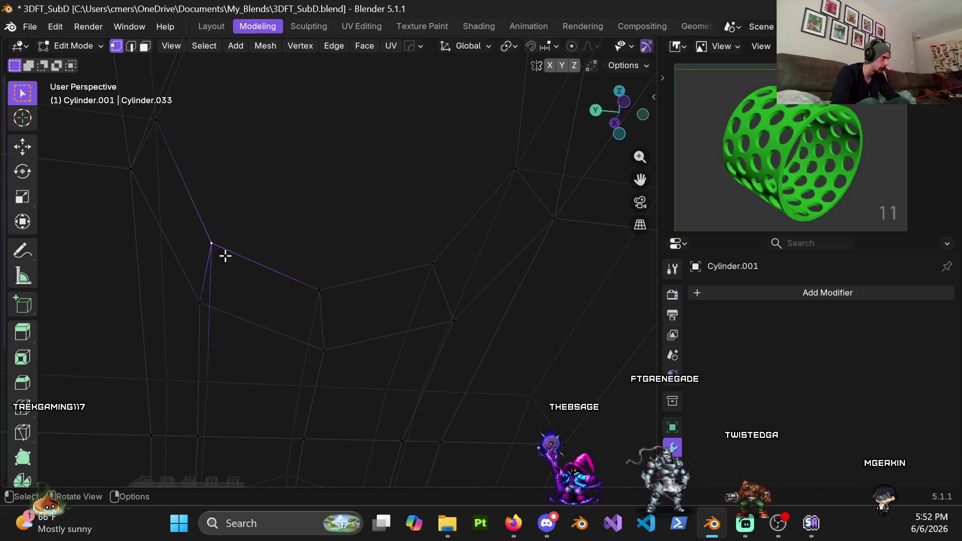
pyautogui.press('g')
pyautogui.press('Escape')
pyautogui.click(211, 307)
pyautogui.press('g')
pyautogui.press('Escape')
pyautogui.keyDown('shift'); pyautogui.moveTo(159, 209); pyautogui.dragTo(186, 242, button='middle'); pyautogui.keyUp('shift')
pyautogui.click(201, 246)
pyautogui.press('g')
pyautogui.press('Escape')
pyautogui.press('g')
pyautogui.press('Escape')
# Nudge a nearby stray vertex slightly, then select its neighbouring vertex.
pyautogui.keyDown('shift'); pyautogui.moveTo(243, 131); pyautogui.dragTo(277, 208, button='middle'); pyautogui.keyUp('shift')
pyautogui.click(278, 179)
pyautogui.press('g')
pyautogui.press('Escape')
pyautogui.press('g')
pyautogui.press('Escape')
pyautogui.keyDown('shift'); pyautogui.moveTo(466, 176); pyautogui.dragTo(389, 186, button='middle'); pyautogui.keyUp('shift')
pyautogui.click(389, 186)
# Orbit around the selected vertex, check its vertex context menu without changes, and pull the view back.
pyautogui.moveTo(475, 228); pyautogui.dragTo(411, 264, button='middle')
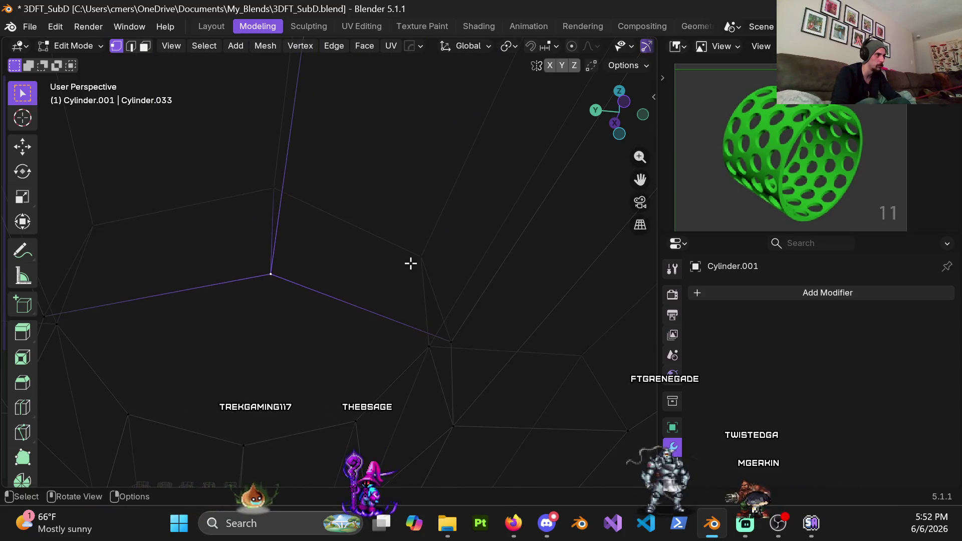
pyautogui.moveTo(472, 356); pyautogui.dragTo(356, 256, button='middle')
pyautogui.rightClick(353, 255)
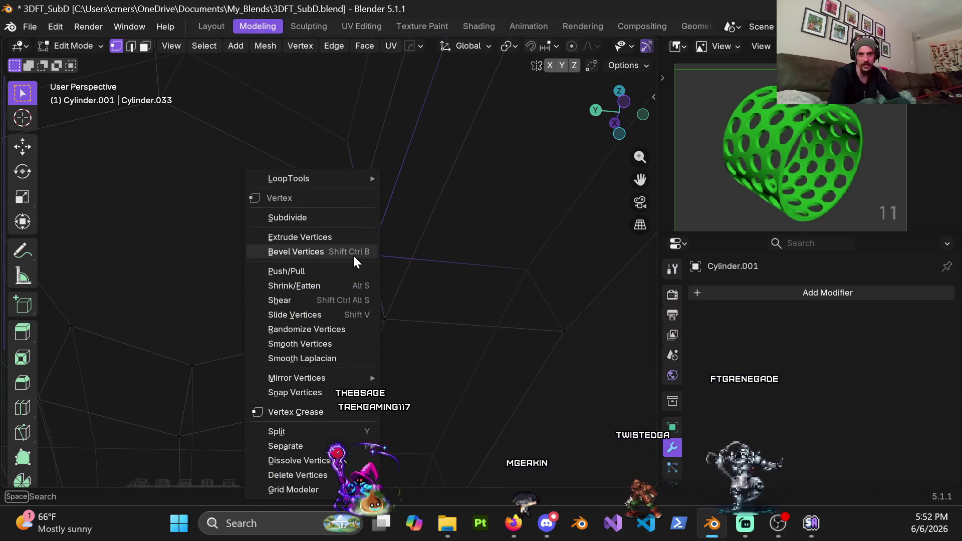
pyautogui.click(396, 153)
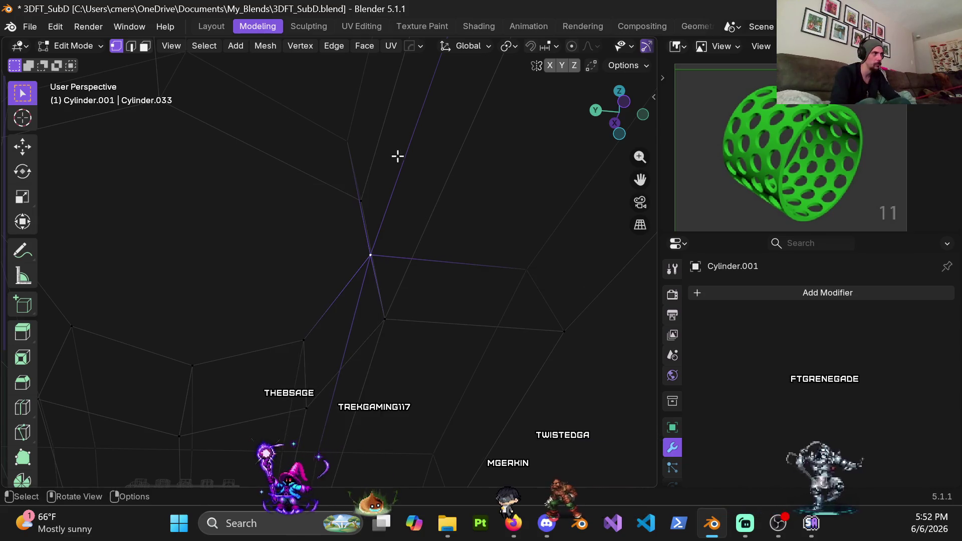
pyautogui.moveTo(396, 153); pyautogui.dragTo(292, 224, button='middle')
pyautogui.scroll(-10, 332, 260)
pyautogui.hotkey('ctrl', 'Tab')
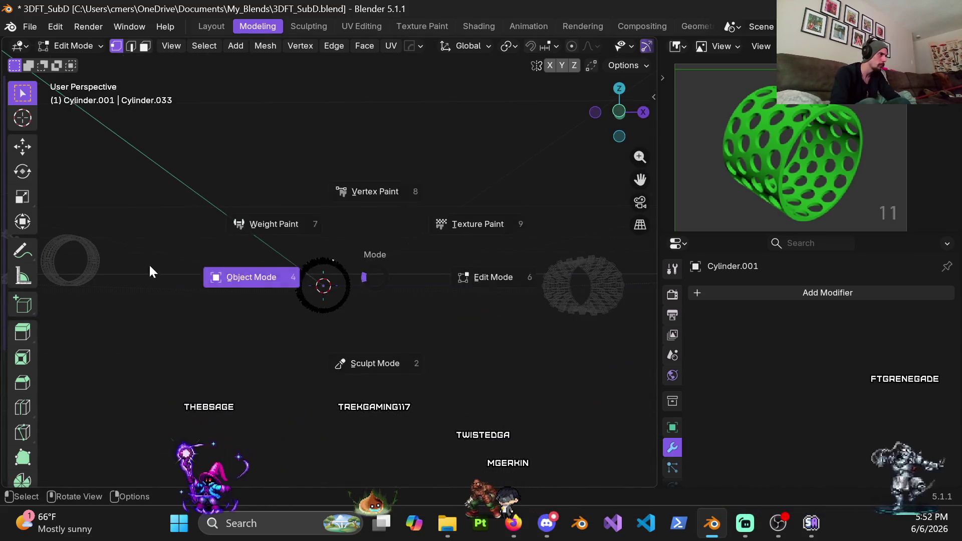
# Switch to Object Mode and view the cylinder row from the front, then from above.
pyautogui.click(162, 273)
pyautogui.moveTo(322, 253); pyautogui.dragTo(325, 271, button='middle')
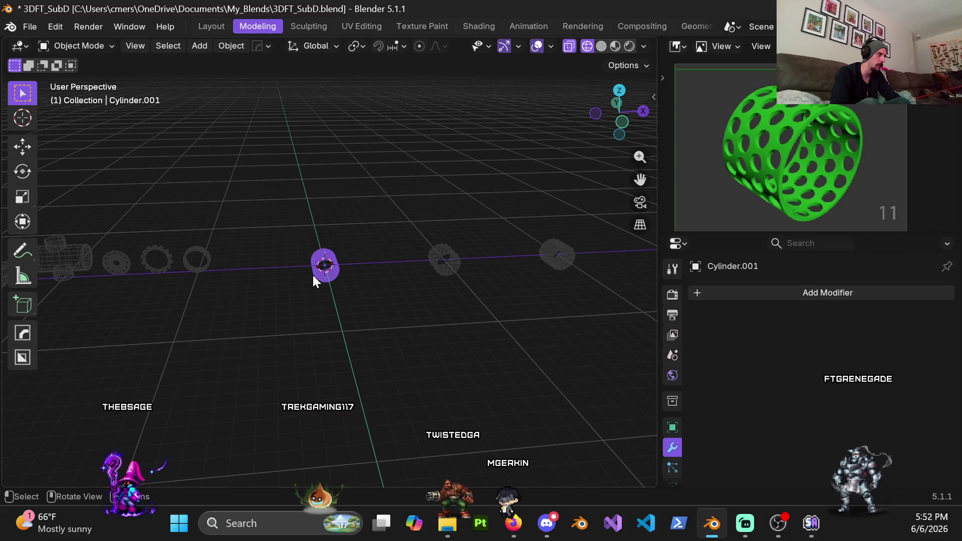
pyautogui.scroll(3, 311, 264)
pyautogui.moveTo(319, 278); pyautogui.dragTo(306, 230, button='middle')
pyautogui.scroll(2, 300, 235)
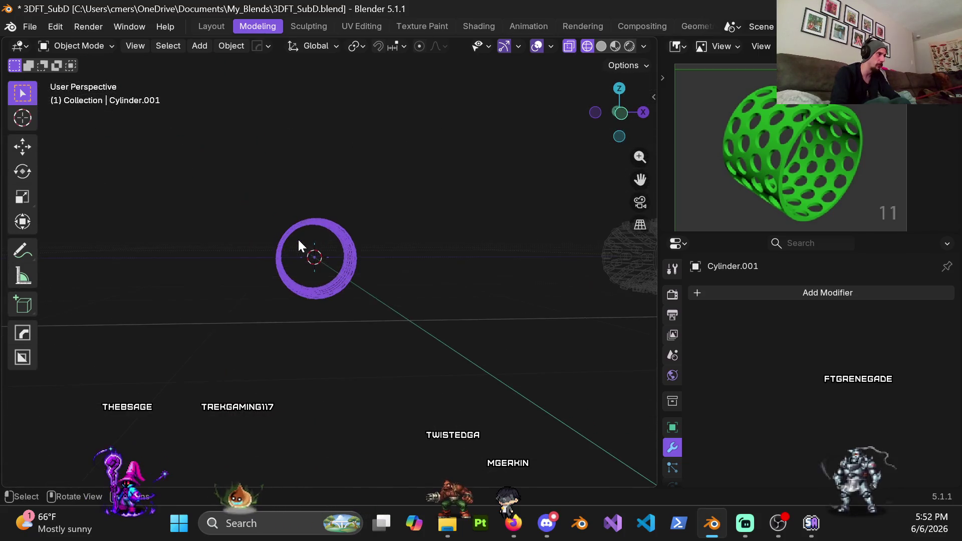
pyautogui.press('KP_1')
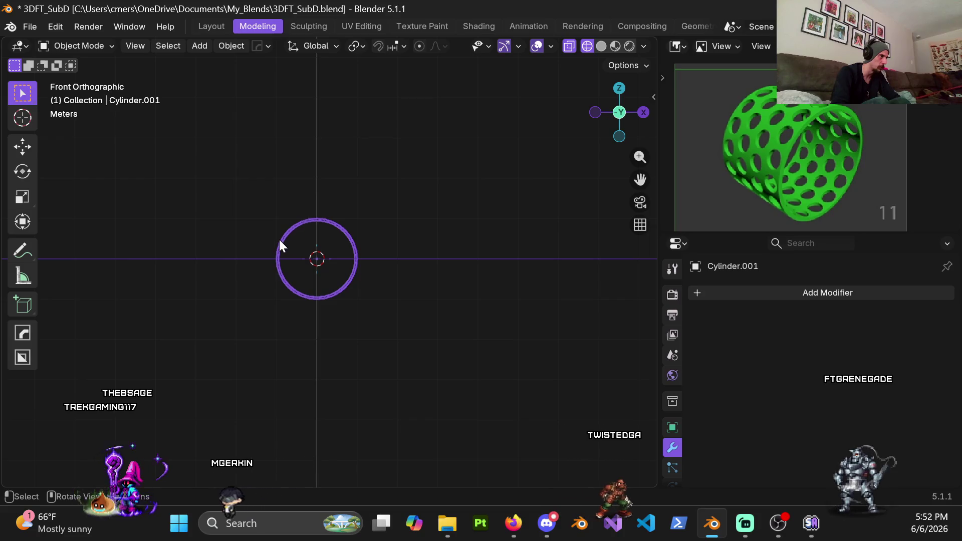
pyautogui.moveTo(281, 246)
pyautogui.mouseDown(button='middle')
pyautogui.moveTo(392, 318)
pyautogui.moveTo(295, 254)
pyautogui.mouseUp(button='middle')
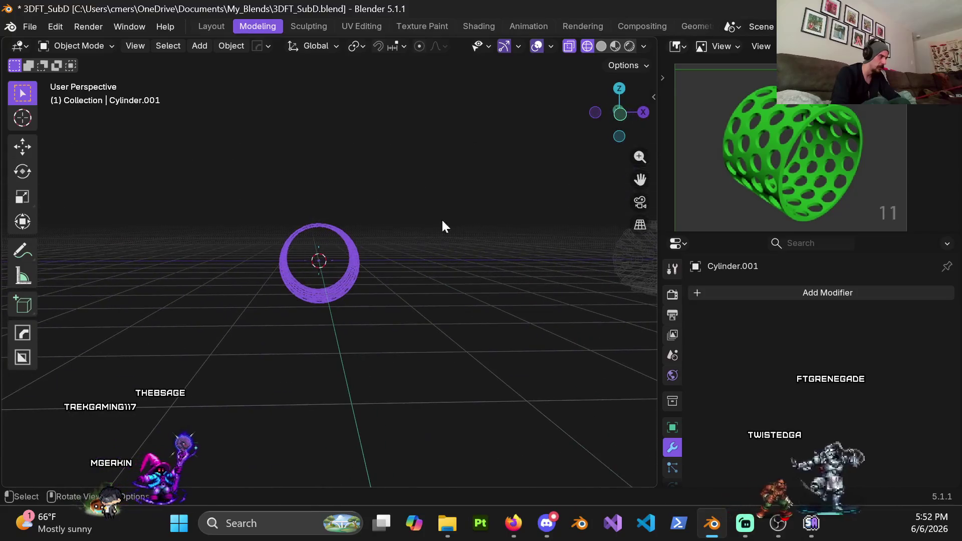
pyautogui.scroll(-3, 323, 280)
pyautogui.moveTo(324, 314); pyautogui.dragTo(347, 295, button='middle')
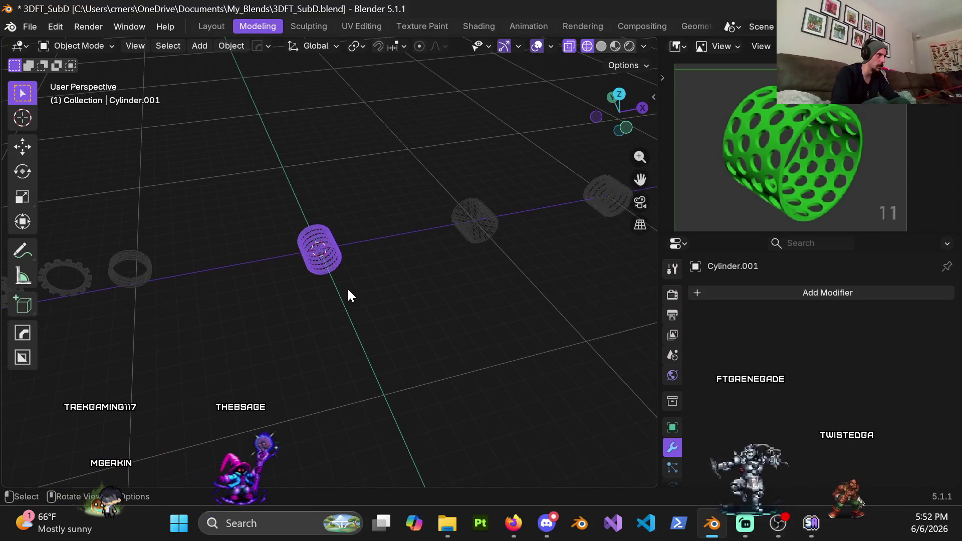
# Enter Edit Mode, select the whole cylinder mesh, and return to Object Mode.
pyautogui.hotkey('ctrl', 'Tab')
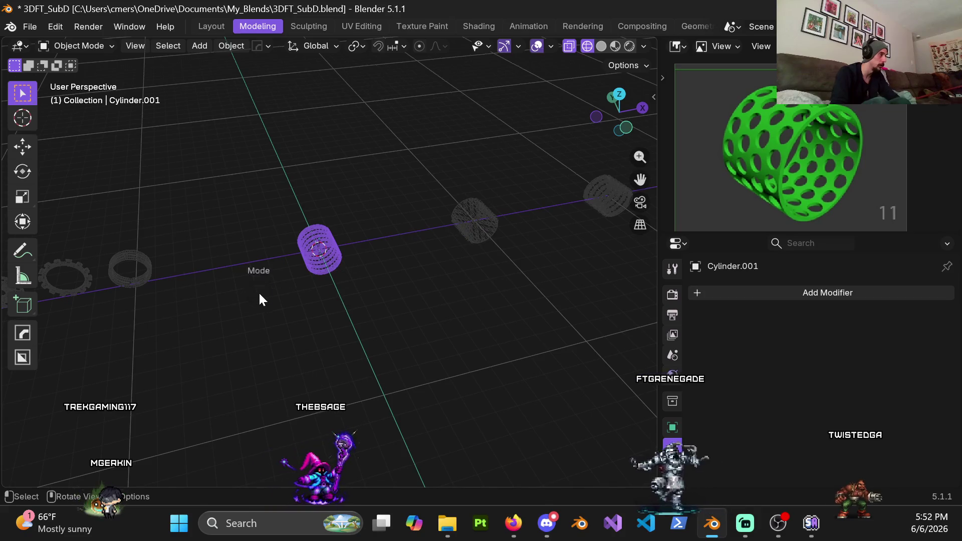
pyautogui.press('Tab')
pyautogui.hotkey('ctrl', 'Tab')
pyautogui.click(191, 282)
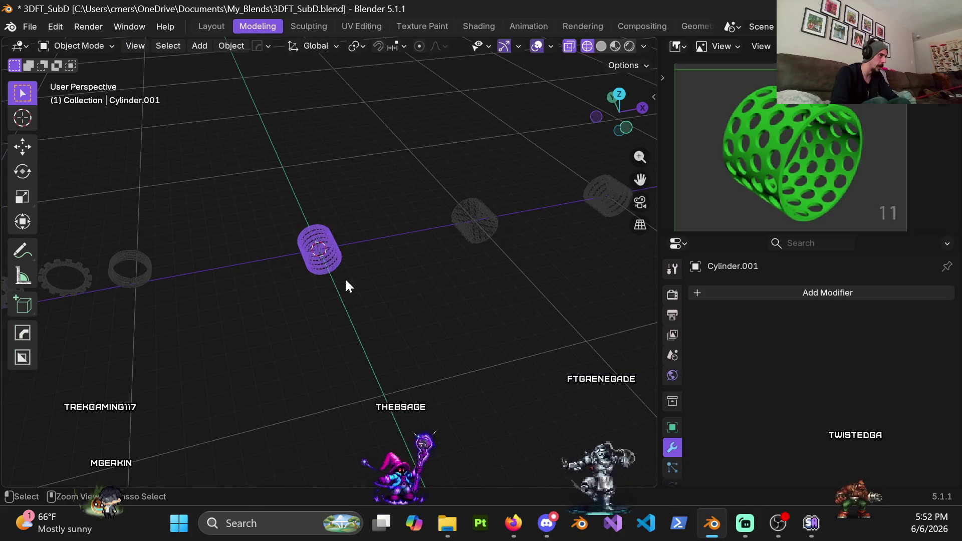
pyautogui.press('Tab')
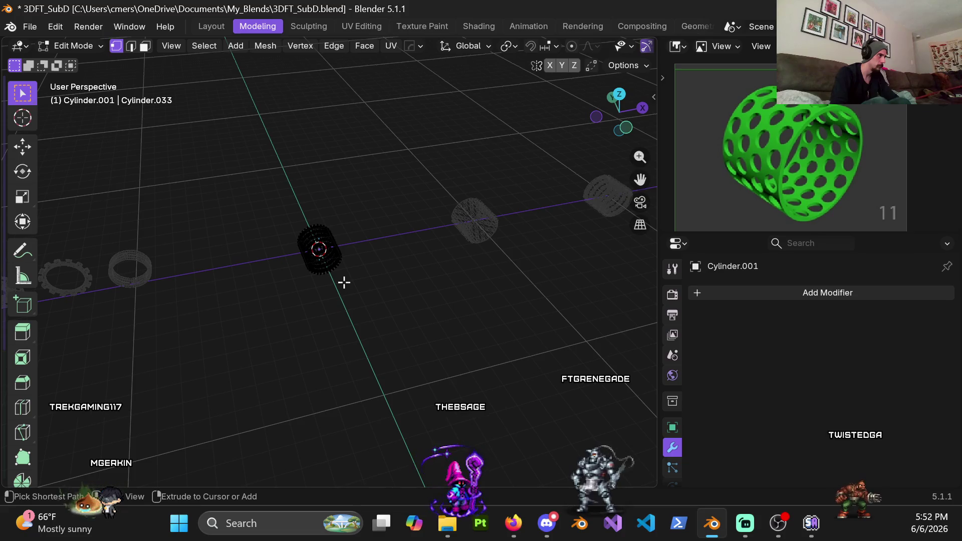
pyautogui.press('a')
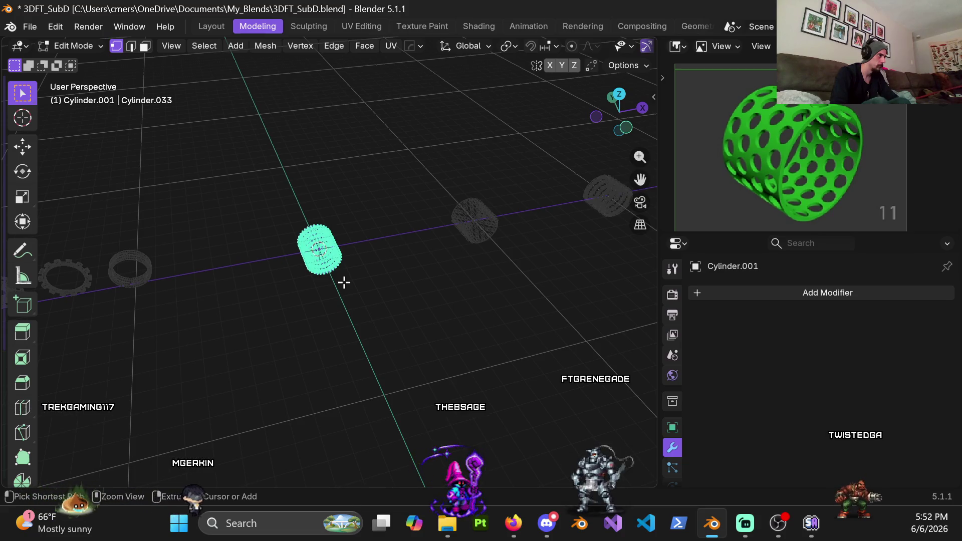
pyautogui.press('Tab')
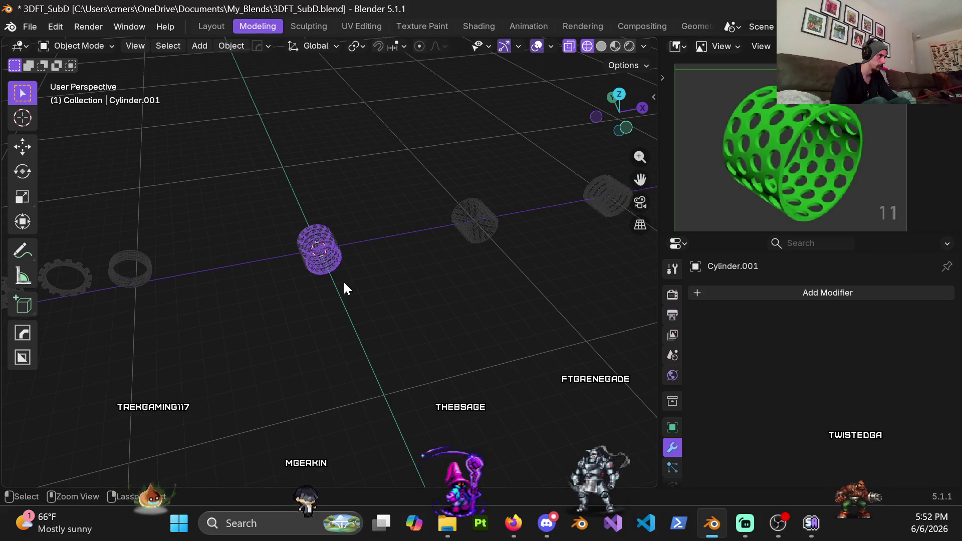
# Try a boolean modifier and deleting the cylinder, undo both, and frame the shell.
pyautogui.hotkey('ctrl', '-')
pyautogui.hotkey('ctrl', 'z')
pyautogui.press('Tab')
pyautogui.press('Tab')
pyautogui.press('Delete')
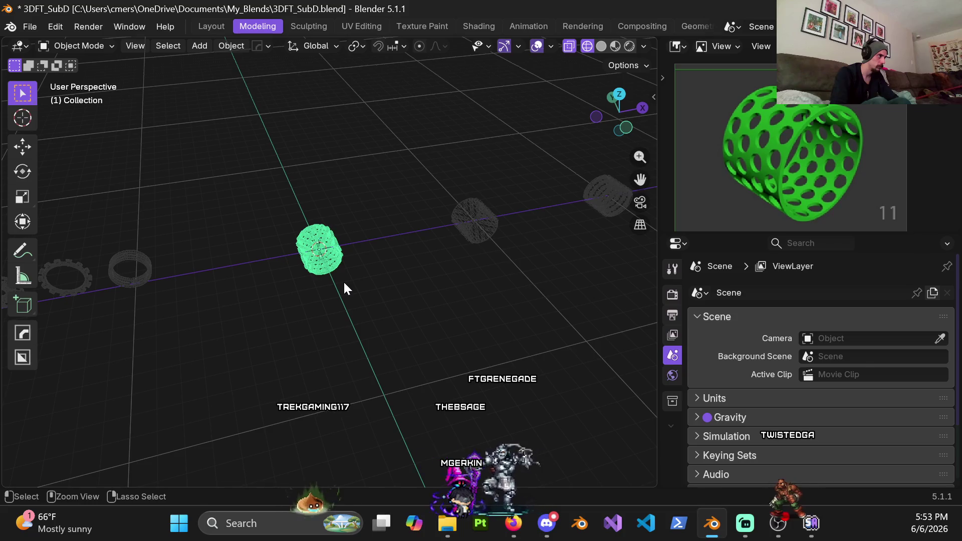
pyautogui.hotkey('ctrl', 'z')
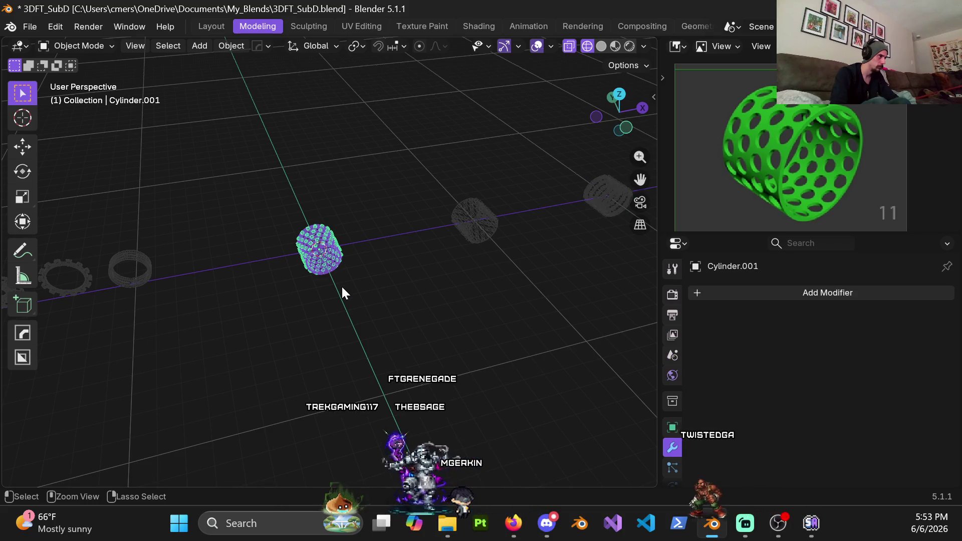
pyautogui.press('KP_Decimal')
# Enter Edit Mode in wireframe shading to inspect the mesh interior from several angles.
pyautogui.hotkey('ctrl', 'Tab')
pyautogui.click(419, 256)
pyautogui.hotkey('shift', 'z')
pyautogui.scroll(-3, 317, 273)
pyautogui.press('z')
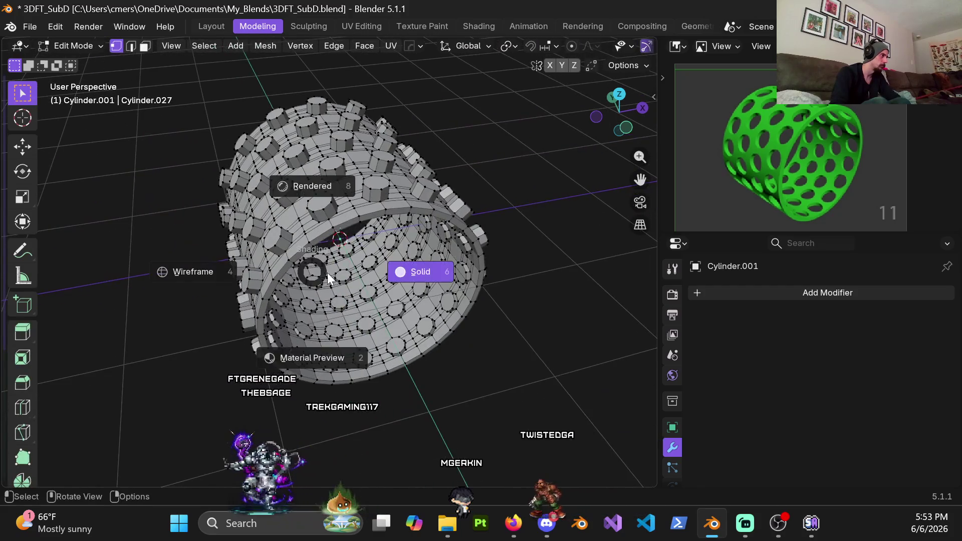
pyautogui.click(208, 272)
pyautogui.scroll(5, 291, 249)
pyautogui.moveTo(291, 249)
pyautogui.mouseDown(button='middle')
pyautogui.moveTo(354, 291)
pyautogui.moveTo(364, 265)
pyautogui.mouseUp(button='middle')
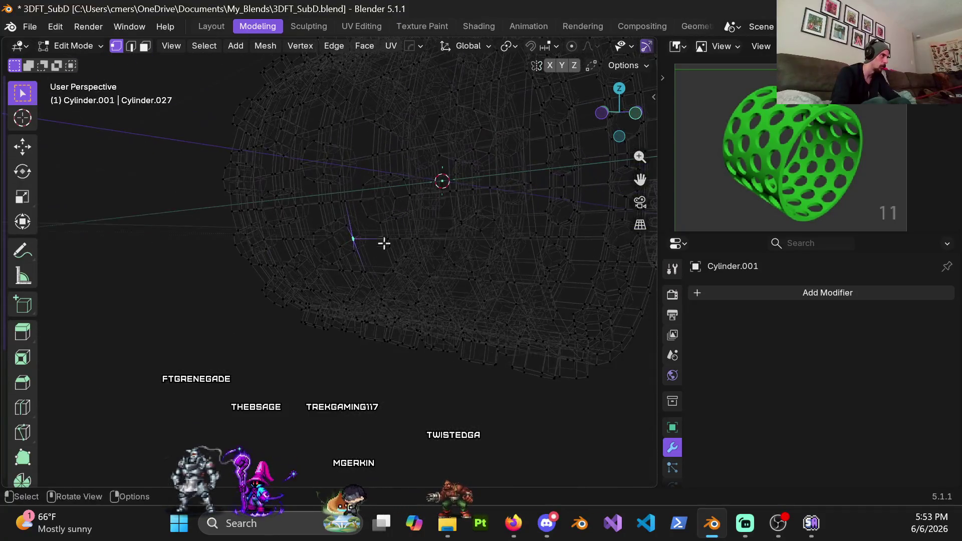
pyautogui.moveTo(364, 265); pyautogui.dragTo(338, 292, button='middle')
pyautogui.scroll(5, 338, 293)
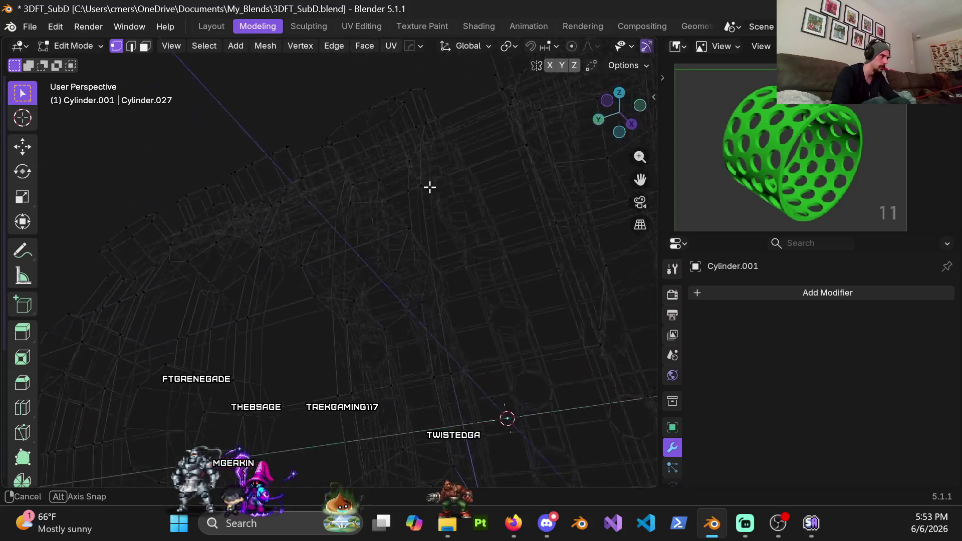
pyautogui.moveTo(398, 269)
pyautogui.mouseDown(button='middle')
pyautogui.moveTo(315, 274)
pyautogui.moveTo(282, 260)
pyautogui.mouseUp(button='middle')
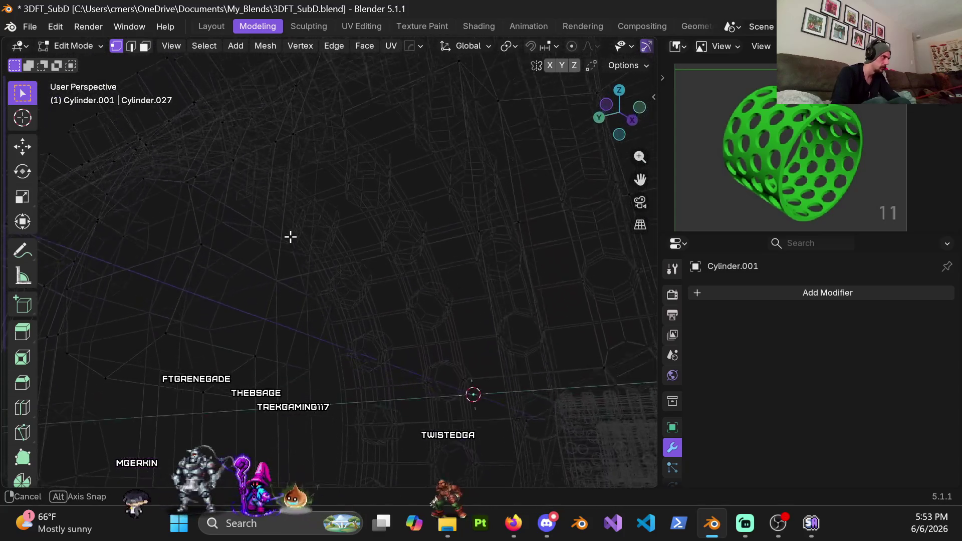
# Hide the Cylinder.004 object that sits inside the shell.
pyautogui.press('Tab')
pyautogui.click(224, 271)
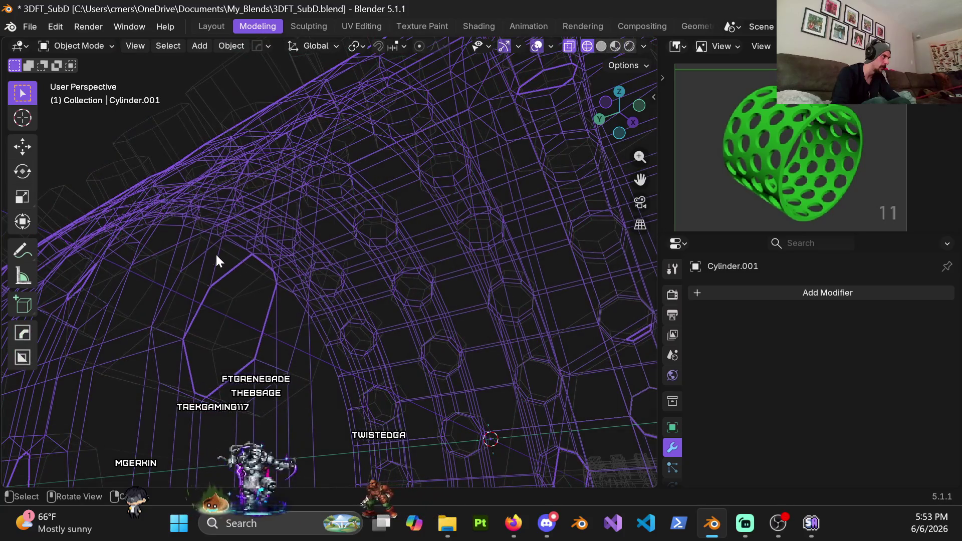
pyautogui.moveTo(198, 241)
pyautogui.mouseDown(button='middle')
pyautogui.moveTo(180, 279)
pyautogui.moveTo(194, 286)
pyautogui.mouseUp(button='middle')
pyautogui.press('h')
# Edit Cylinder.001 and move a stray vertex about 0.0126 m.
pyautogui.click(304, 253)
pyautogui.press('Tab')
pyautogui.scroll(2, 269, 265)
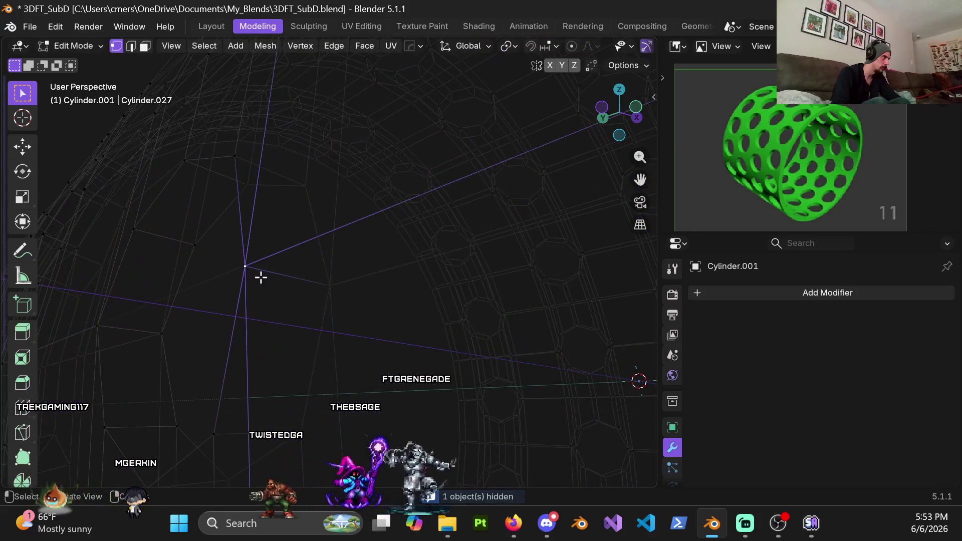
pyautogui.moveTo(260, 277); pyautogui.dragTo(316, 269, button='middle')
pyautogui.press('g')
pyautogui.click(297, 279)
pyautogui.scroll(-1, 273, 260)
pyautogui.scroll(-5, 307, 310)
pyautogui.scroll(-3, 296, 304)
pyautogui.moveTo(392, 316)
pyautogui.mouseDown(button='middle')
pyautogui.moveTo(329, 265)
pyautogui.moveTo(385, 290)
pyautogui.mouseUp(button='middle')
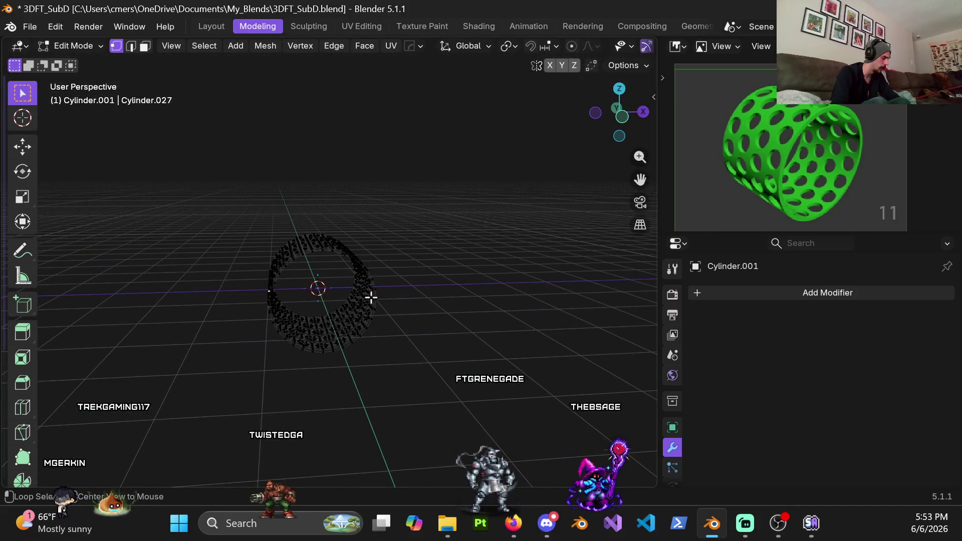
pyautogui.hotkey('shift', 'alt', 'x')
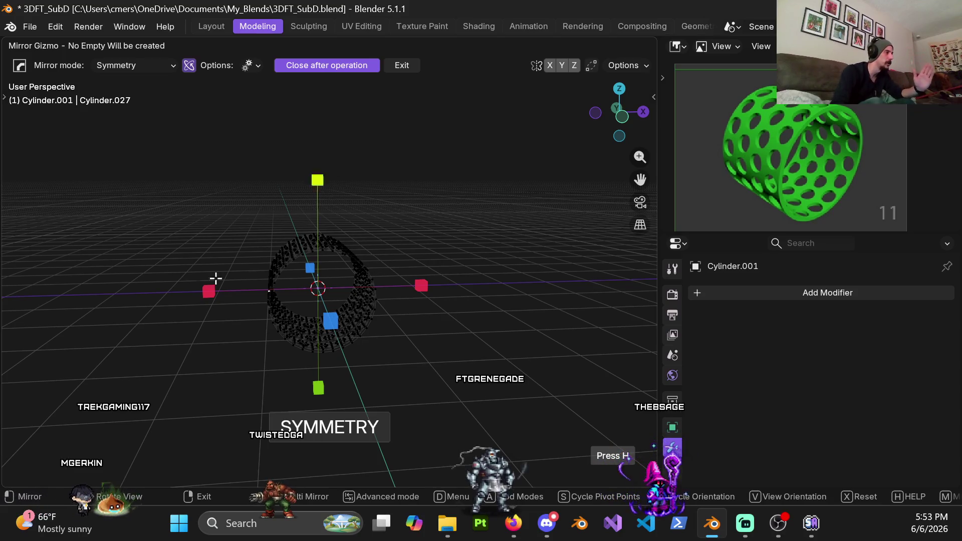
pyautogui.click(209, 291)
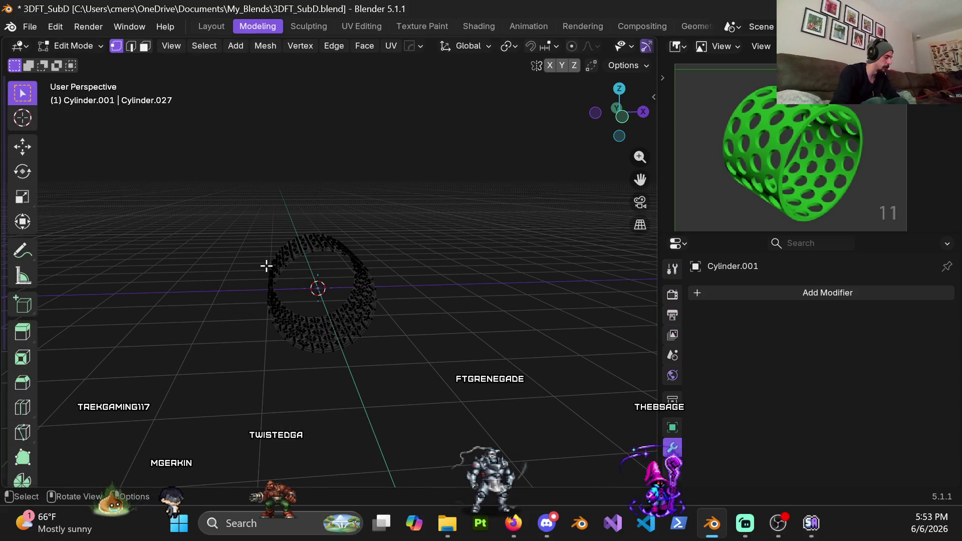
pyautogui.hotkey('shift', 'alt', 'x')
pyautogui.click(328, 177)
pyautogui.moveTo(314, 289)
pyautogui.mouseDown(button='middle')
pyautogui.moveTo(332, 187)
pyautogui.moveTo(355, 266)
pyautogui.mouseUp(button='middle')
pyautogui.scroll(4, 332, 186)
pyautogui.scroll(3, 357, 266)
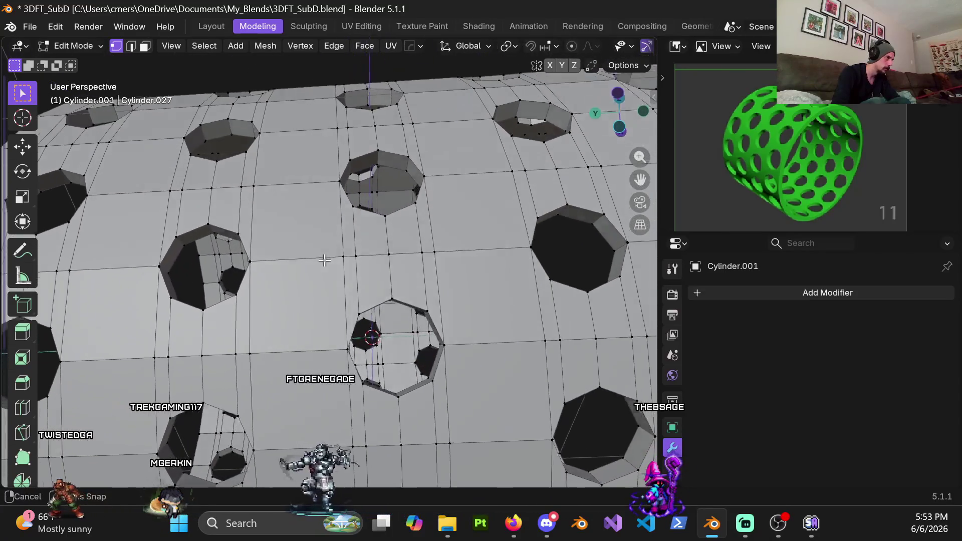
pyautogui.scroll(5, 351, 301)
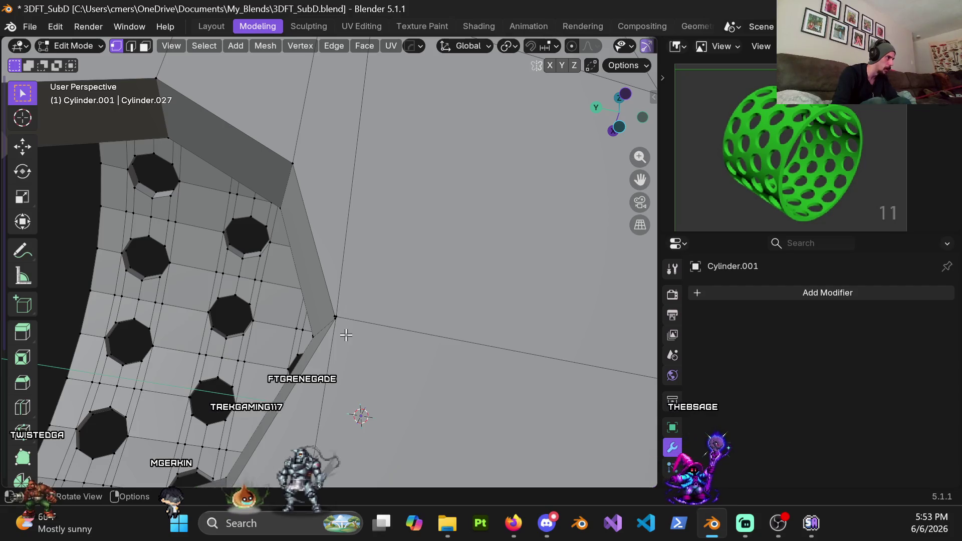
pyautogui.scroll(-3, 346, 334)
pyautogui.scroll(-2, 319, 301)
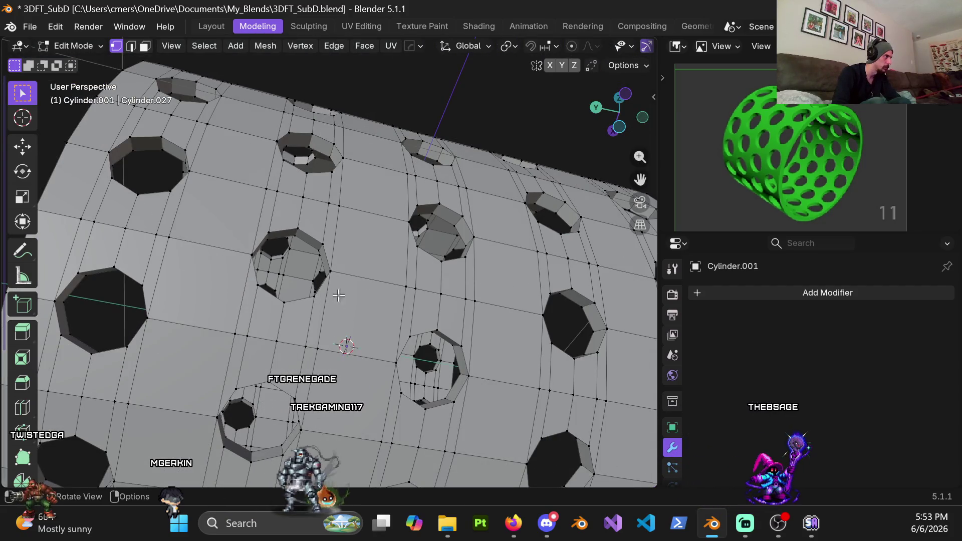
pyautogui.keyDown('shift'); pyautogui.moveTo(398, 296); pyautogui.dragTo(261, 273, button='middle'); pyautogui.keyUp('shift')
pyautogui.moveTo(340, 332)
pyautogui.mouseDown(button='middle')
pyautogui.moveTo(361, 260)
pyautogui.moveTo(347, 241)
pyautogui.moveTo(325, 283)
pyautogui.mouseUp(button='middle')
pyautogui.scroll(-10, 361, 260)
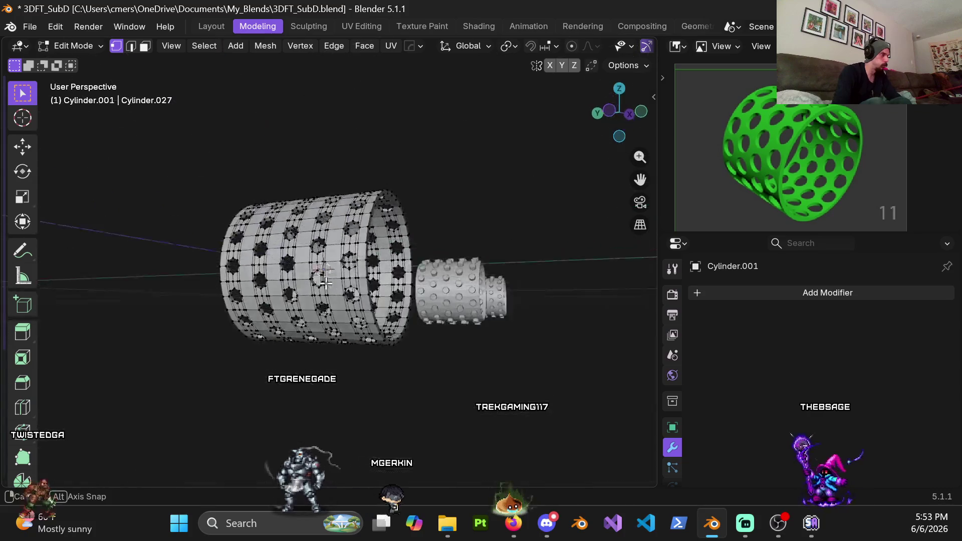
pyautogui.scroll(5, 305, 215)
pyautogui.moveTo(305, 214)
pyautogui.mouseDown(button='middle')
pyautogui.moveTo(353, 329)
pyautogui.moveTo(305, 280)
pyautogui.moveTo(362, 300)
pyautogui.moveTo(470, 287)
pyautogui.mouseUp(button='middle')
pyautogui.scroll(-8, 362, 300)
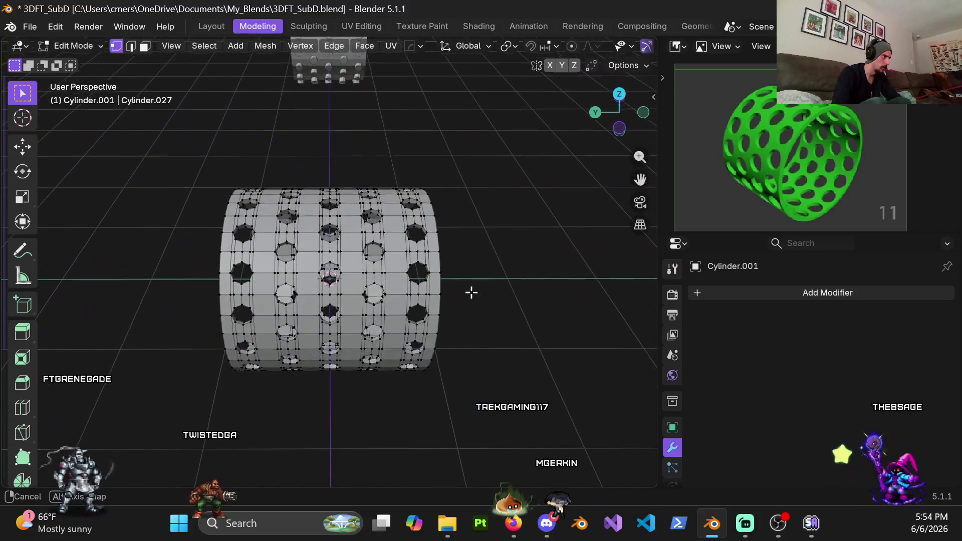
pyautogui.moveTo(386, 216); pyautogui.dragTo(368, 196, button='middle')
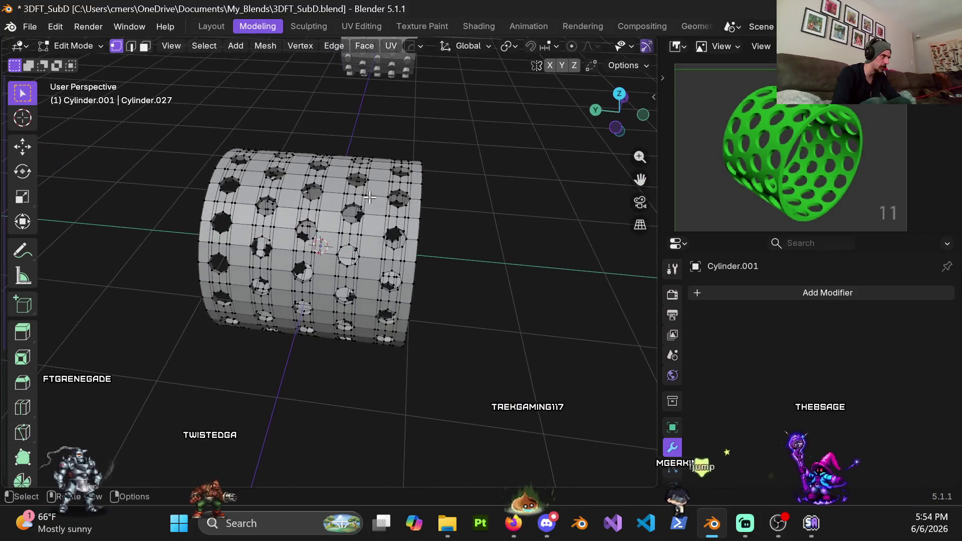
pyautogui.moveTo(363, 232); pyautogui.dragTo(332, 291, button='middle')
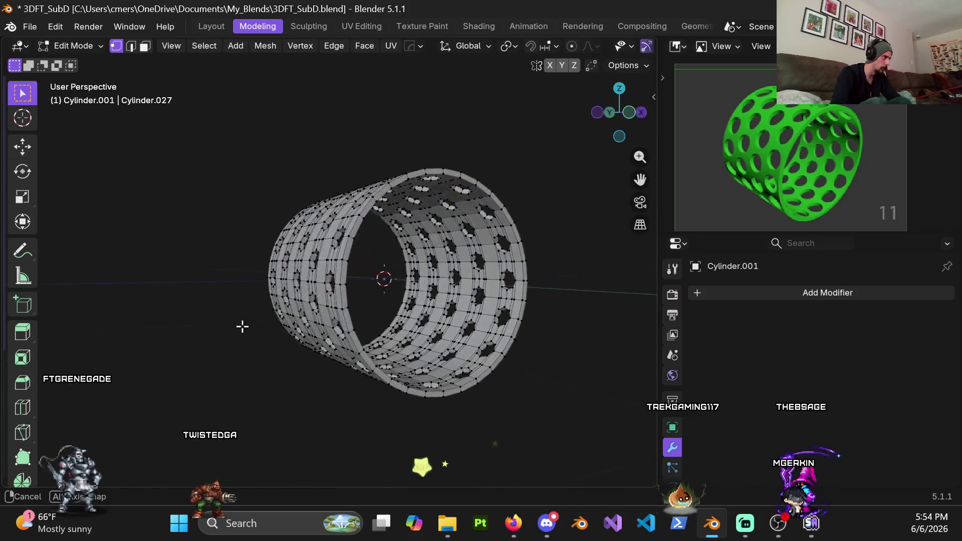
pyautogui.moveTo(204, 336); pyautogui.dragTo(299, 332, button='middle')
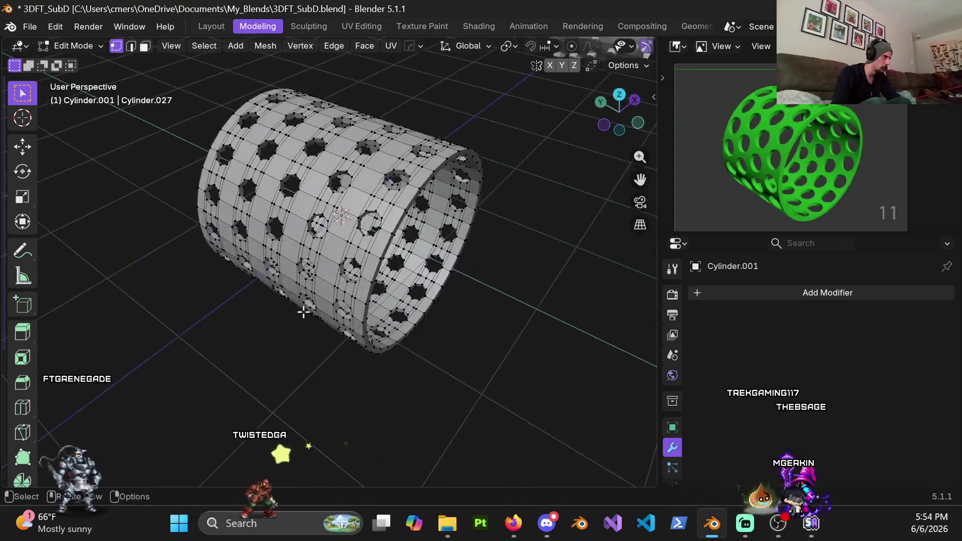
pyautogui.moveTo(342, 345)
pyautogui.mouseDown(button='middle')
pyautogui.moveTo(341, 173)
pyautogui.moveTo(411, 223)
pyautogui.mouseUp(button='middle')
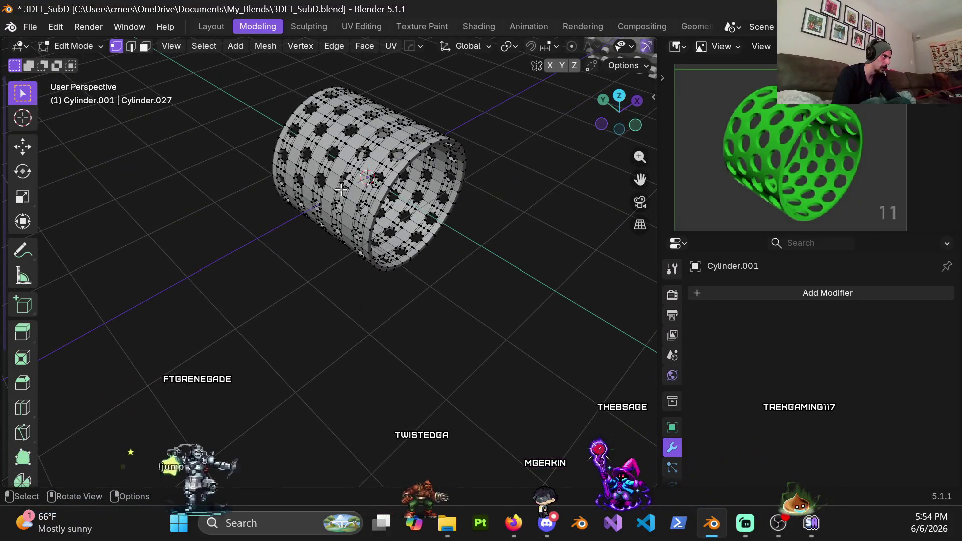
pyautogui.scroll(3, 333, 350)
pyautogui.moveTo(351, 200)
pyautogui.keyDown('shift'); pyautogui.mouseDown(button='middle')
pyautogui.moveTo(368, 291)
pyautogui.moveTo(441, 246)
pyautogui.moveTo(401, 271)
pyautogui.mouseUp(button='middle'); pyautogui.keyUp('shift')
pyautogui.scroll(5, 369, 292)
pyautogui.scroll(3, 404, 265)
pyautogui.scroll(-3, 401, 271)
pyautogui.scroll(3, 391, 281)
pyautogui.scroll(2, 383, 288)
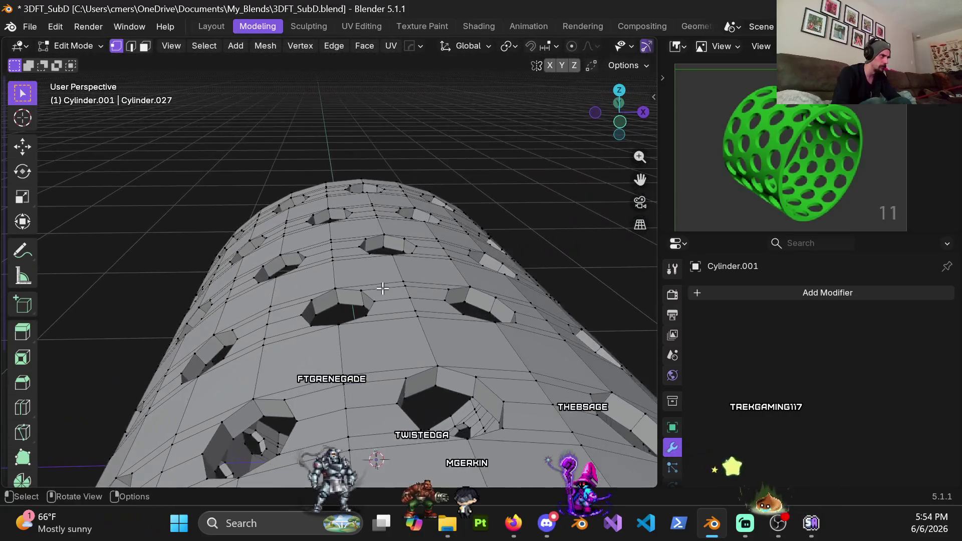
pyautogui.scroll(1, 383, 288)
pyautogui.scroll(1, 362, 284)
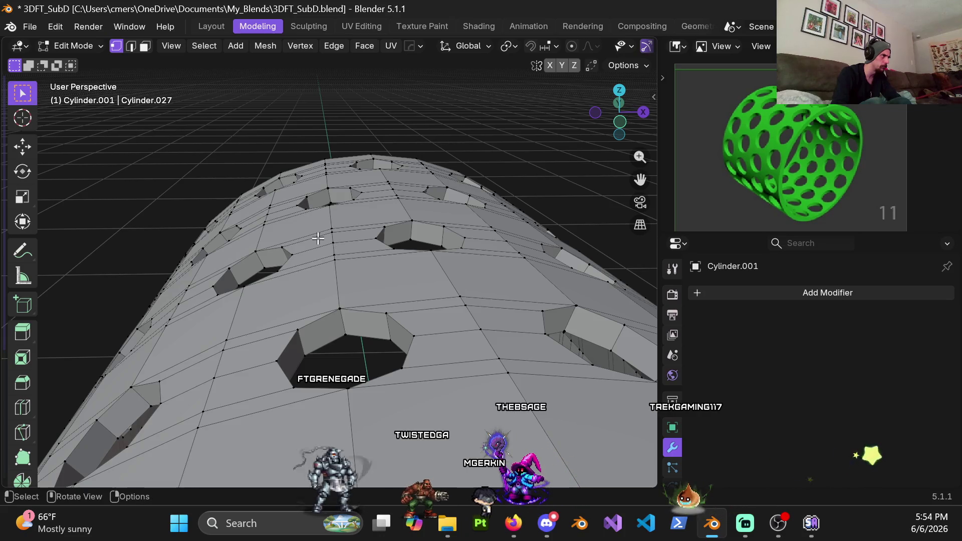
pyautogui.scroll(-3, 332, 246)
pyautogui.scroll(-2, 333, 265)
pyautogui.scroll(5, 337, 292)
pyautogui.scroll(2, 317, 293)
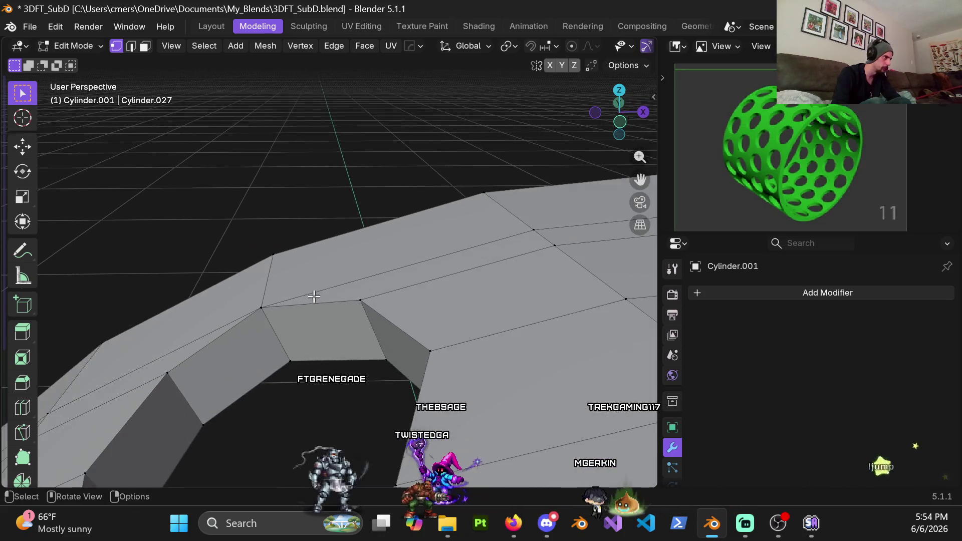
pyautogui.keyDown('shift'); pyautogui.moveTo(285, 323); pyautogui.dragTo(310, 298, button='middle'); pyautogui.keyUp('shift')
# Switch the viewport to wireframe display.
pyautogui.press('z')
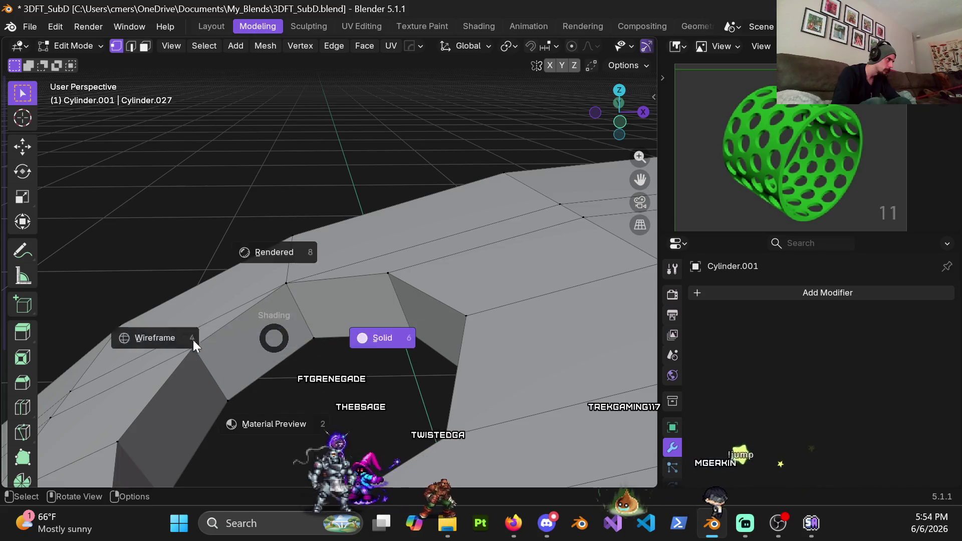
pyautogui.click(223, 341)
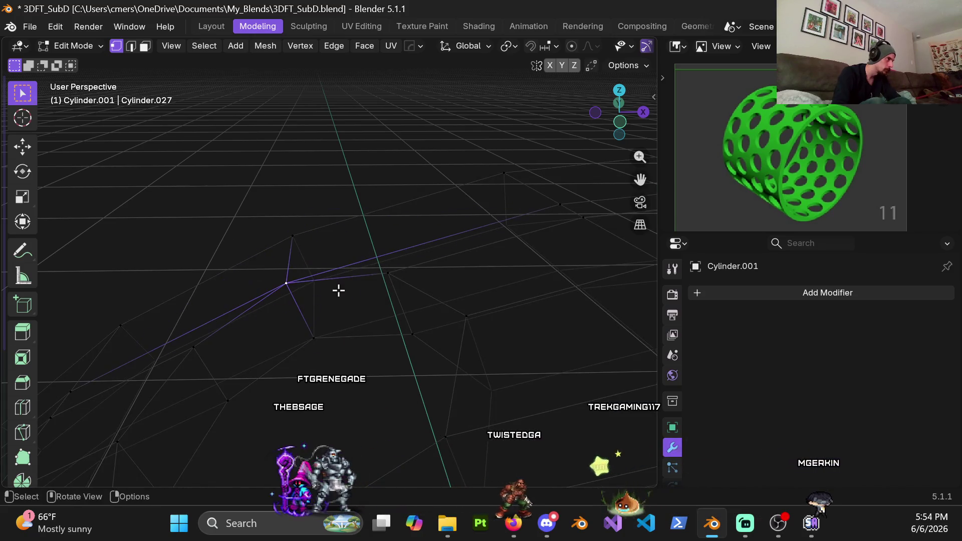
pyautogui.scroll(-3, 431, 331)
# Nudge several vertices on the hole's edge into cleaner, lower positions.
pyautogui.press('g')
pyautogui.click(275, 399)
pyautogui.press('g')
pyautogui.click(279, 385)
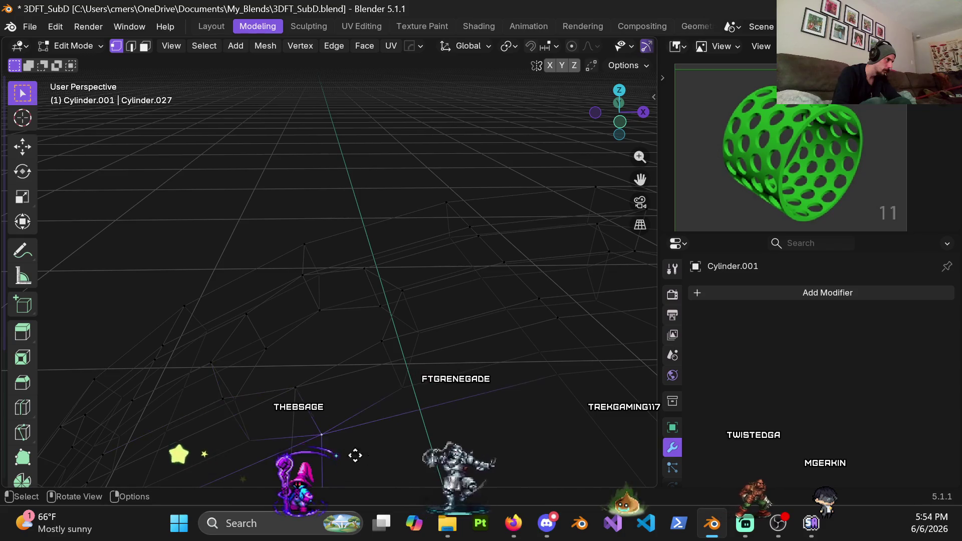
pyautogui.press('g')
pyautogui.click(419, 333)
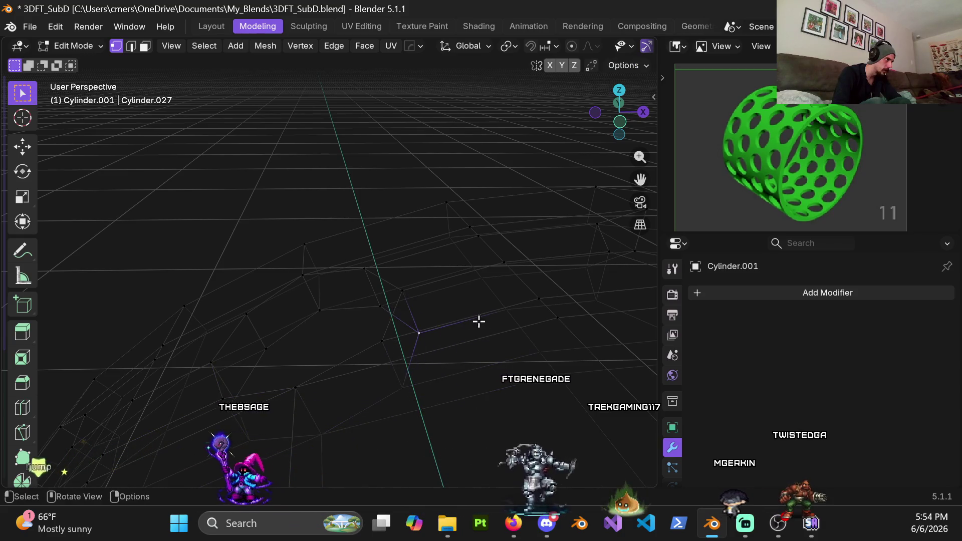
pyautogui.press('g')
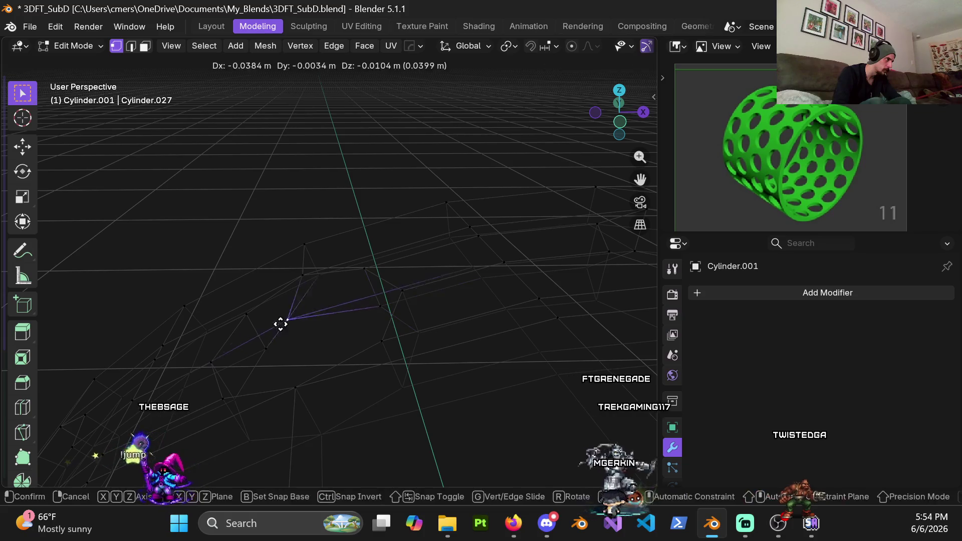
pyautogui.click(207, 428)
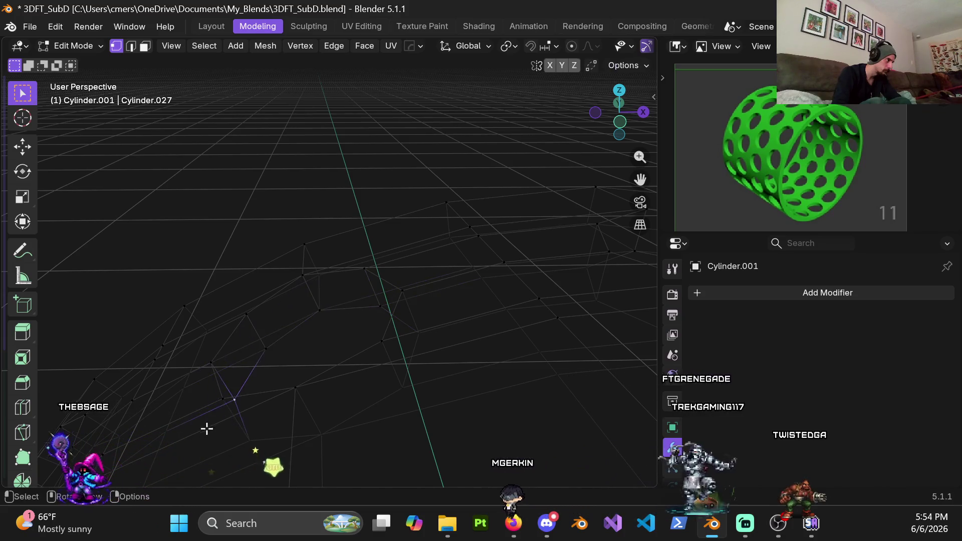
pyautogui.press('g')
pyautogui.click(231, 444)
pyautogui.scroll(-3, 290, 320)
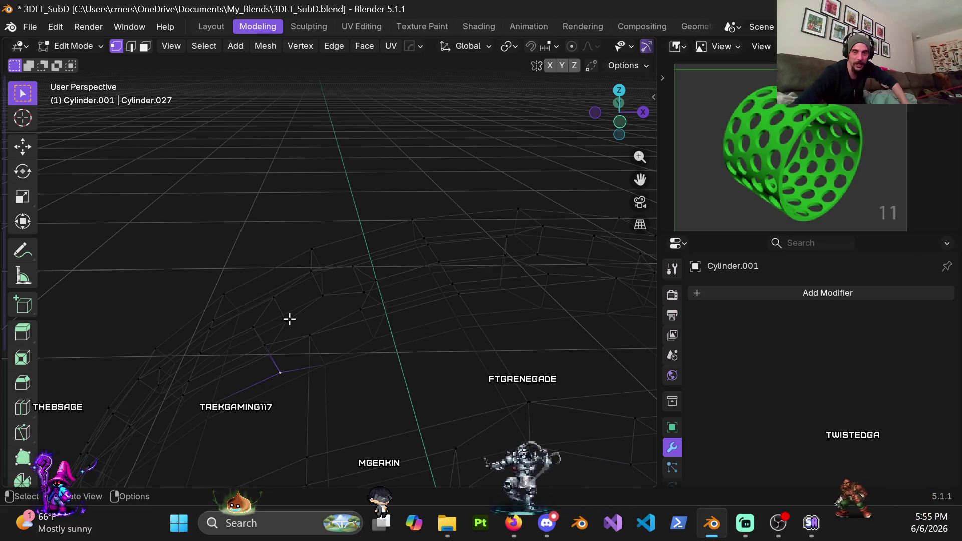
# Return the viewport to solid shading and leave Edit Mode for Object Mode.
pyautogui.moveTo(289, 319)
pyautogui.mouseDown(button='middle')
pyautogui.moveTo(349, 318)
pyautogui.moveTo(356, 329)
pyautogui.mouseUp(button='middle')
pyautogui.hotkey('alt', 'z')
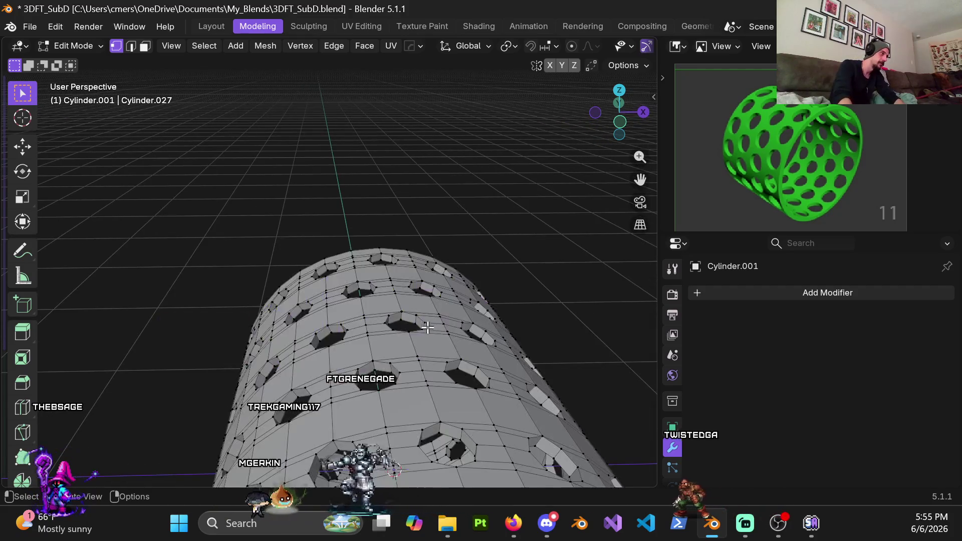
pyautogui.scroll(-5, 398, 364)
pyautogui.moveTo(398, 364); pyautogui.dragTo(387, 329, button='middle')
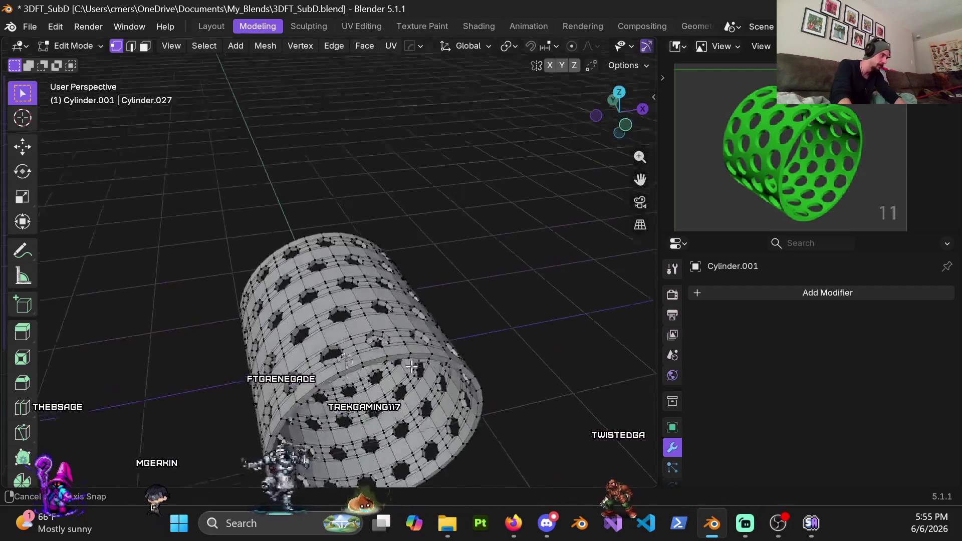
pyautogui.scroll(4, 388, 330)
pyautogui.press('Tab')
pyautogui.moveTo(254, 319)
pyautogui.mouseDown(button='middle')
pyautogui.moveTo(386, 326)
pyautogui.moveTo(360, 322)
pyautogui.moveTo(350, 275)
pyautogui.moveTo(329, 254)
pyautogui.moveTo(393, 215)
pyautogui.moveTo(363, 245)
pyautogui.mouseUp(button='middle')
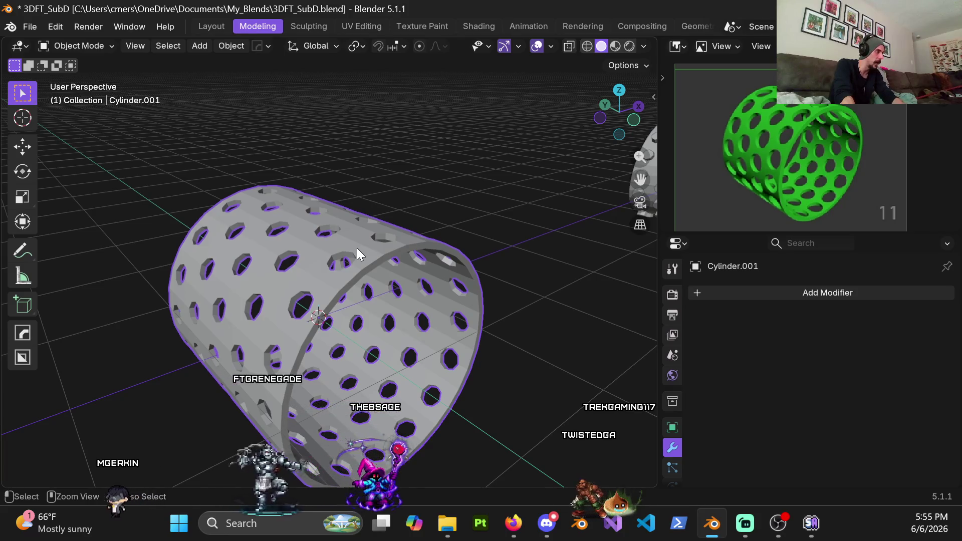
# Add a level 4 Subdivision with Ctrl+4 and inspect the smoothed cylinder.
pyautogui.hotkey('ctrl', '4')
pyautogui.moveTo(367, 269)
pyautogui.mouseDown(button='middle')
pyautogui.moveTo(347, 285)
pyautogui.moveTo(364, 308)
pyautogui.moveTo(256, 266)
pyautogui.mouseUp(button='middle')
pyautogui.moveTo(287, 205); pyautogui.dragTo(254, 275, button='middle')
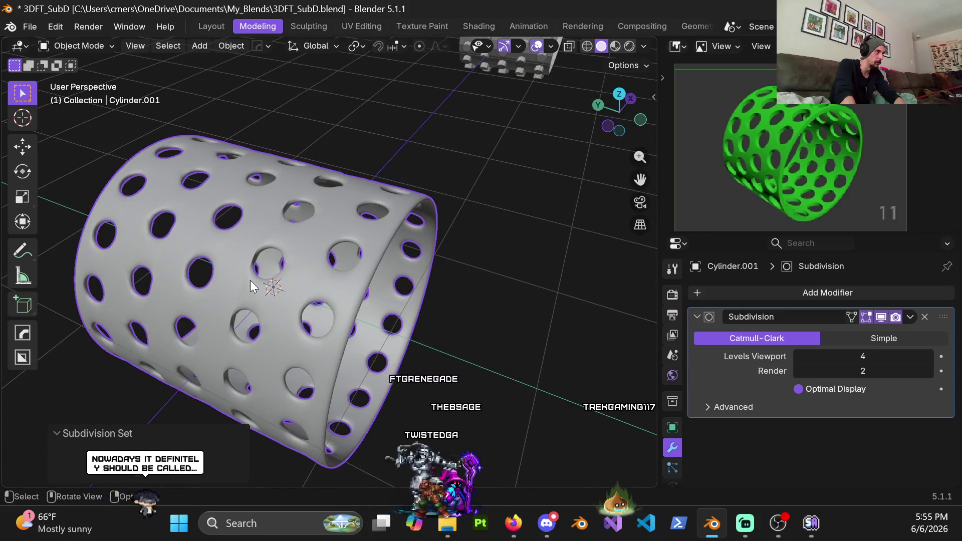
pyautogui.scroll(2, 370, 257)
pyautogui.scroll(2, 470, 203)
pyautogui.scroll(-2, 378, 232)
pyautogui.moveTo(378, 231)
pyautogui.mouseDown(button='middle')
pyautogui.moveTo(428, 275)
pyautogui.moveTo(380, 252)
pyautogui.moveTo(360, 201)
pyautogui.moveTo(335, 248)
pyautogui.mouseUp(button='middle')
pyautogui.scroll(-2, 405, 233)
pyautogui.scroll(-2, 335, 247)
pyautogui.scroll(-2, 320, 236)
pyautogui.moveTo(322, 299)
pyautogui.mouseDown(button='middle')
pyautogui.moveTo(289, 212)
pyautogui.moveTo(226, 257)
pyautogui.moveTo(265, 272)
pyautogui.moveTo(395, 205)
pyautogui.moveTo(342, 250)
pyautogui.moveTo(377, 257)
pyautogui.mouseUp(button='middle')
# Undo the subdivision and go back into Edit Mode close to the holes.
pyautogui.hotkey('ctrl', 'z')
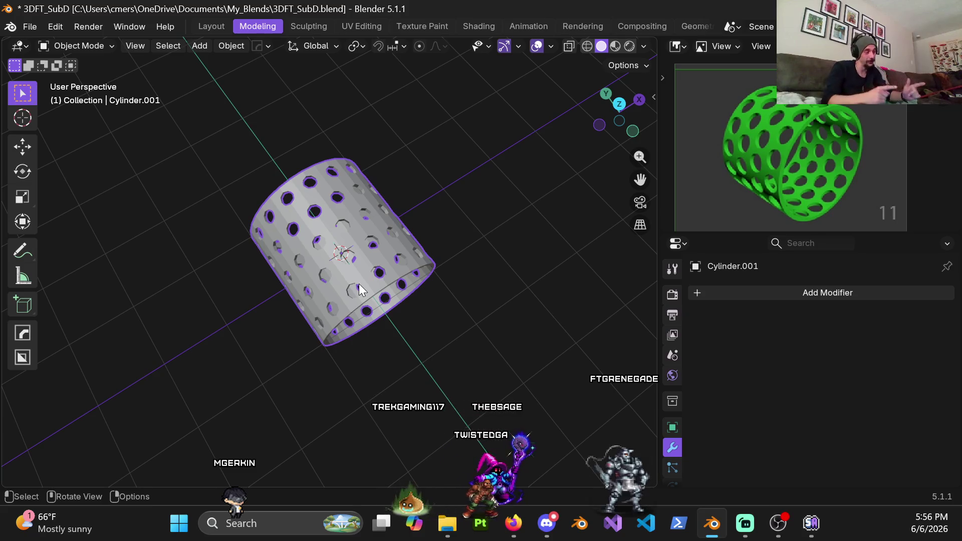
pyautogui.scroll(4, 357, 272)
pyautogui.moveTo(356, 212)
pyautogui.mouseDown(button='middle')
pyautogui.moveTo(304, 172)
pyautogui.moveTo(269, 125)
pyautogui.mouseUp(button='middle')
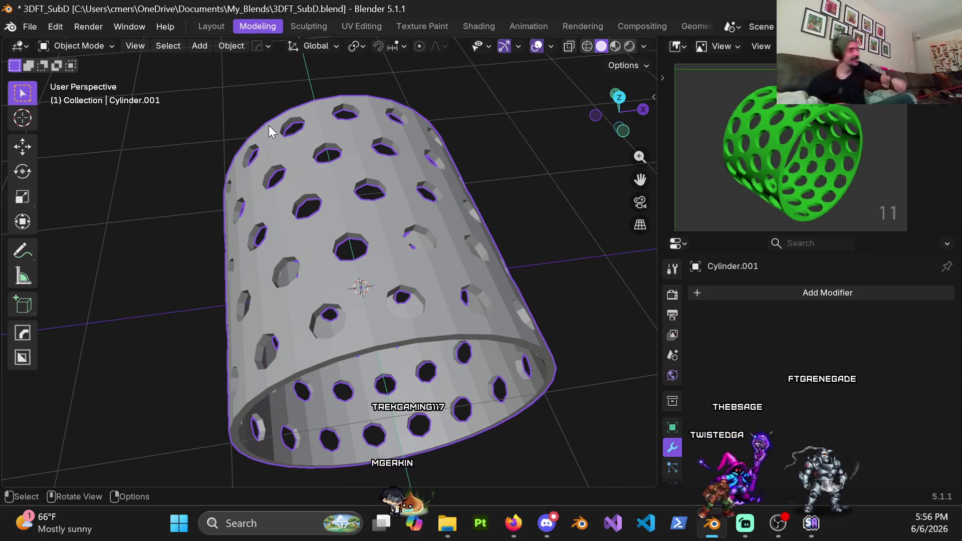
pyautogui.scroll(1, 328, 182)
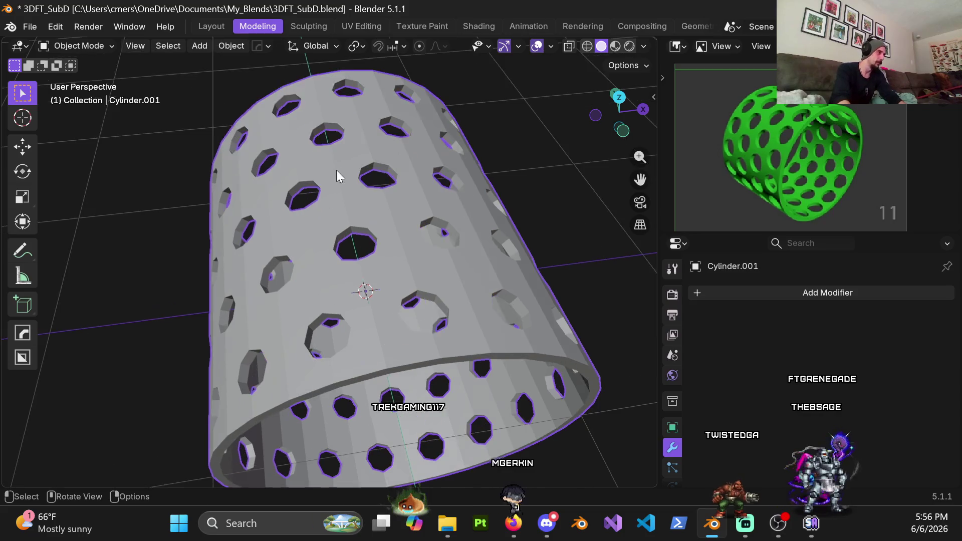
pyautogui.scroll(3, 316, 279)
pyautogui.press('Tab')
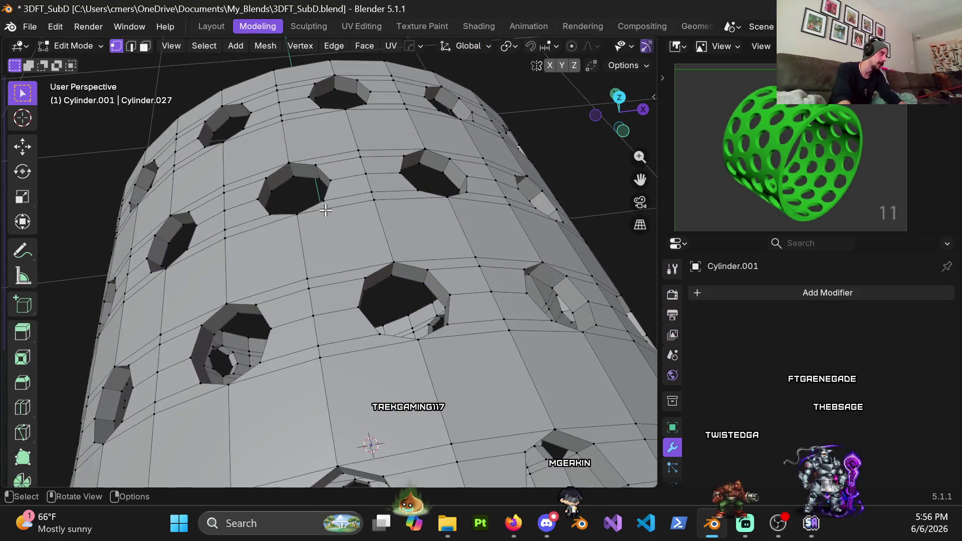
pyautogui.scroll(3, 330, 215)
pyautogui.scroll(3, 311, 201)
pyautogui.moveTo(300, 193); pyautogui.dragTo(296, 217, button='middle')
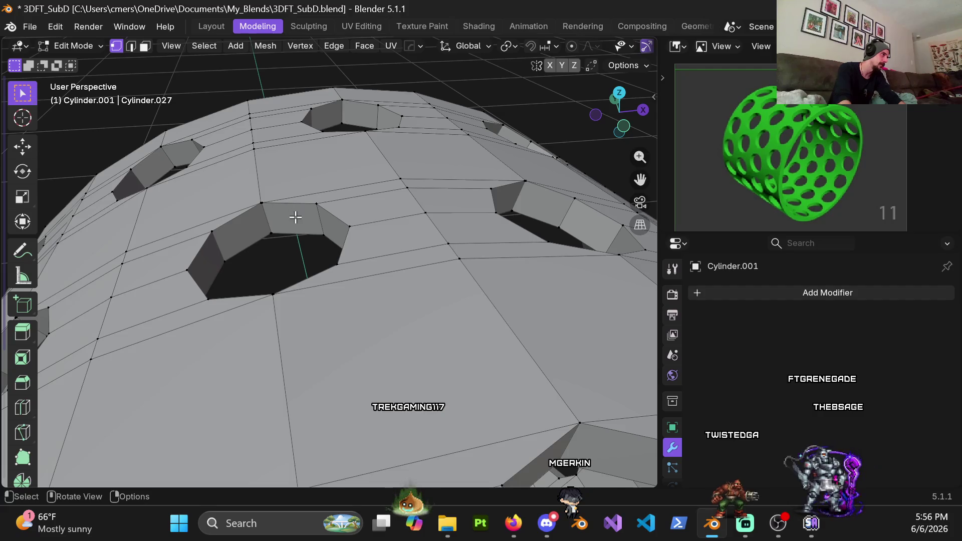
# Snap to the front view and switch the viewport to wireframe.
pyautogui.scroll(-5, 277, 205)
pyautogui.moveTo(339, 243)
pyautogui.mouseDown(button='middle')
pyautogui.moveTo(350, 243)
pyautogui.moveTo(342, 328)
pyautogui.mouseUp(button='middle')
pyautogui.press('KP_1')
pyautogui.scroll(2, 354, 246)
pyautogui.scroll(-5, 342, 327)
pyautogui.moveTo(355, 243); pyautogui.dragTo(325, 256, button='middle')
pyautogui.press('z')
pyautogui.press('KP_4')
# Merge the first stray vertices next to a hole at their center.
pyautogui.click(341, 232)
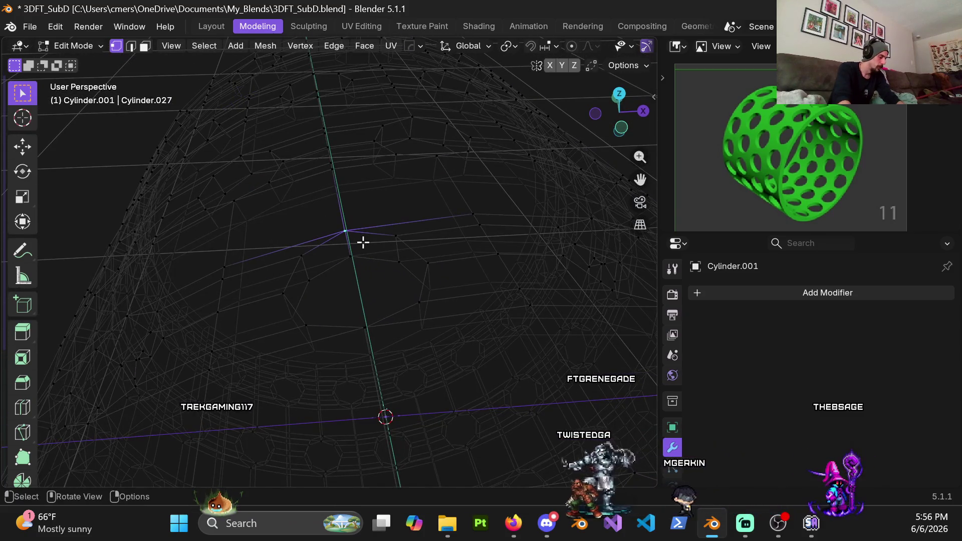
pyautogui.press('q')
pyautogui.click(464, 275)
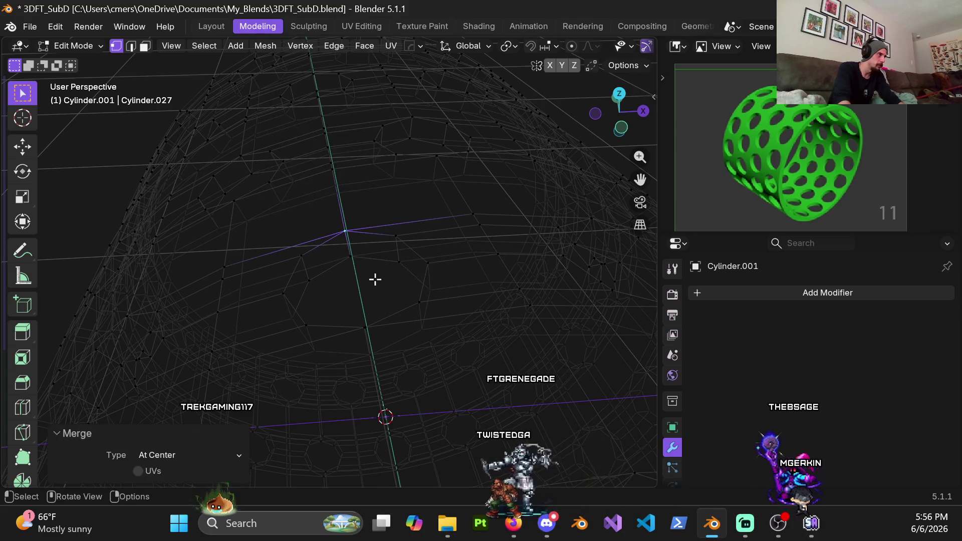
pyautogui.moveTo(376, 276); pyautogui.dragTo(324, 262, button='middle')
# Select neighbouring vertices and test moving them, cancelling each move.
pyautogui.click(304, 244)
pyautogui.press('g')
pyautogui.press('Escape')
pyautogui.click(318, 275)
pyautogui.press('g')
pyautogui.press('Escape')
pyautogui.press('g')
pyautogui.press('Escape')
pyautogui.moveTo(277, 293)
pyautogui.mouseDown(button='middle')
pyautogui.moveTo(287, 305)
pyautogui.moveTo(452, 210)
pyautogui.moveTo(359, 309)
pyautogui.moveTo(322, 315)
pyautogui.mouseUp(button='middle')
pyautogui.press('g')
pyautogui.press('Escape')
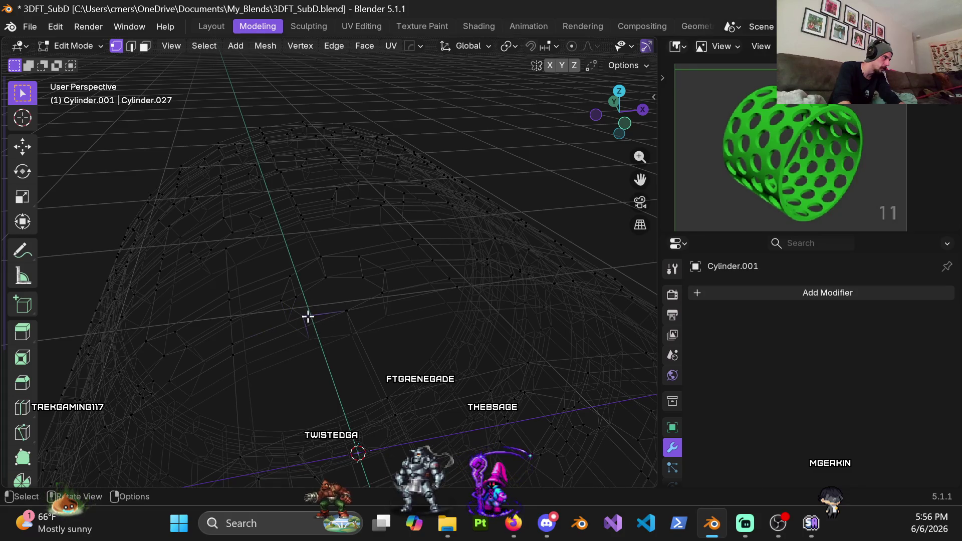
# Nudge a stray vertex slightly lower on the mesh.
pyautogui.press('g')
pyautogui.click(300, 288)
pyautogui.press('g')
pyautogui.click(304, 323)
pyautogui.press('g')
pyautogui.rightClick(299, 309)
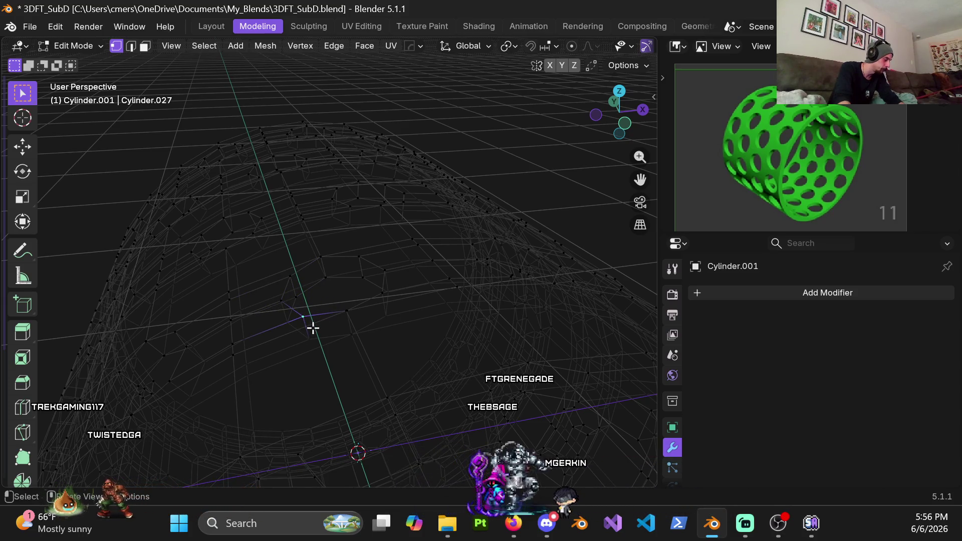
# Merge the selected vertices at their center via Quick Favorites, leaving the result in place.
pyautogui.press('q')
pyautogui.moveTo(312, 326)
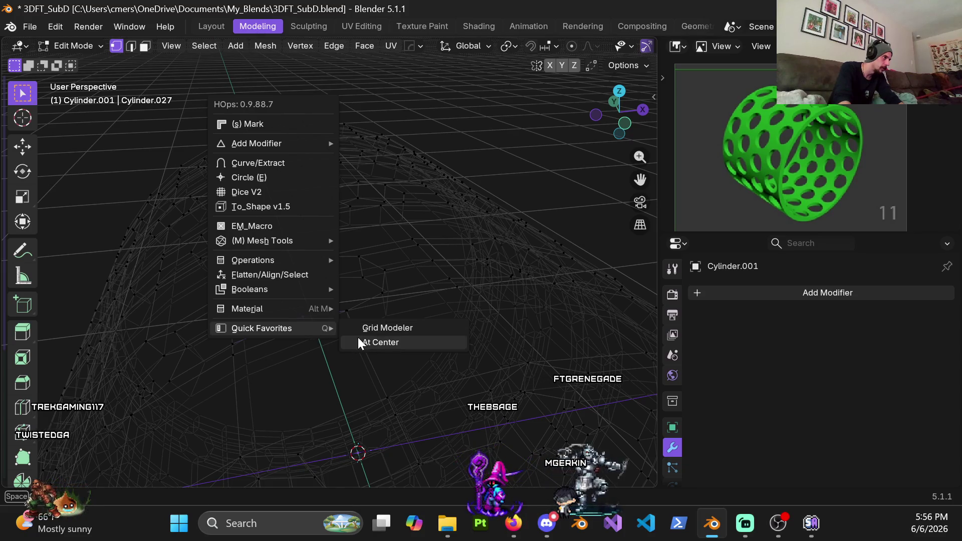
pyautogui.click(358, 341)
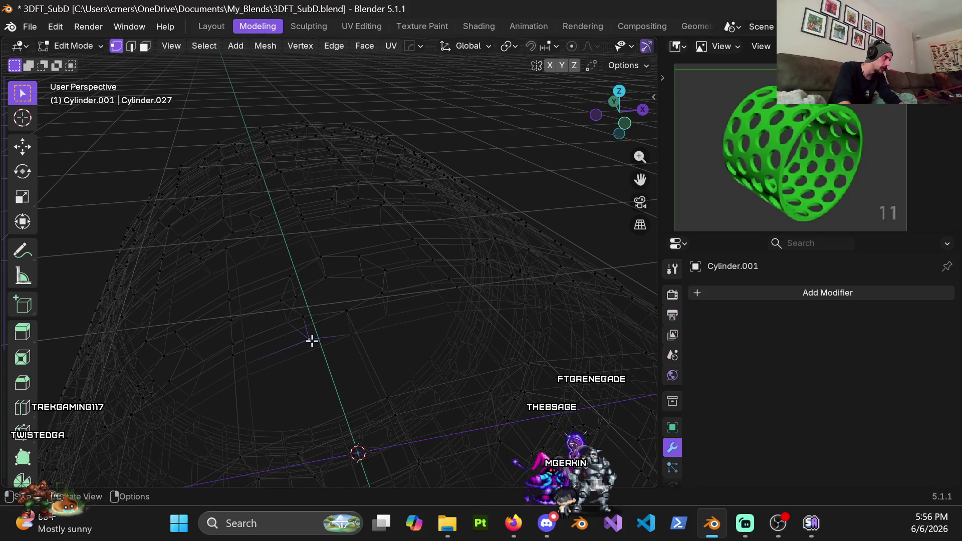
pyautogui.press('g')
pyautogui.rightClick(322, 319)
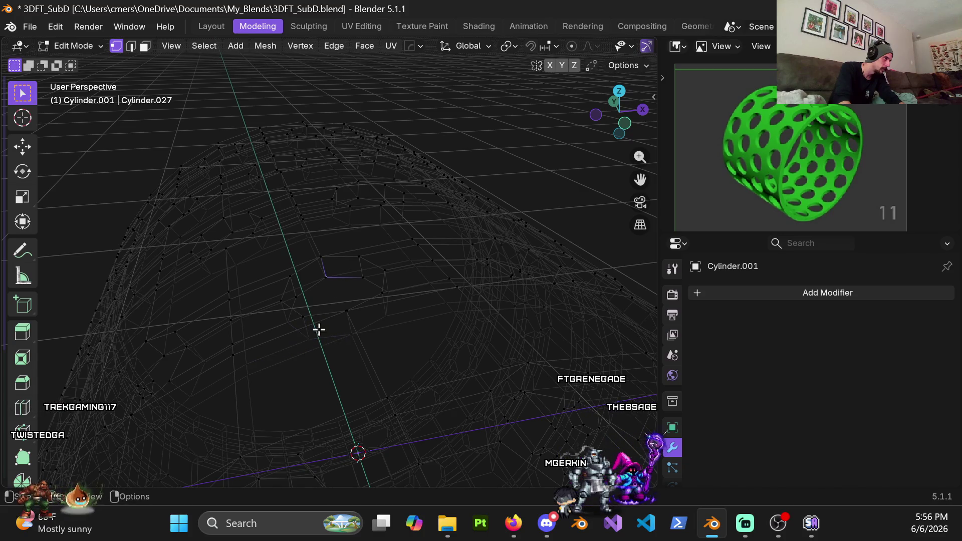
pyautogui.press('g')
pyautogui.rightClick(313, 315)
# Merge the next pair of stray vertices at their center and nudge the result lower.
pyautogui.click(379, 299)
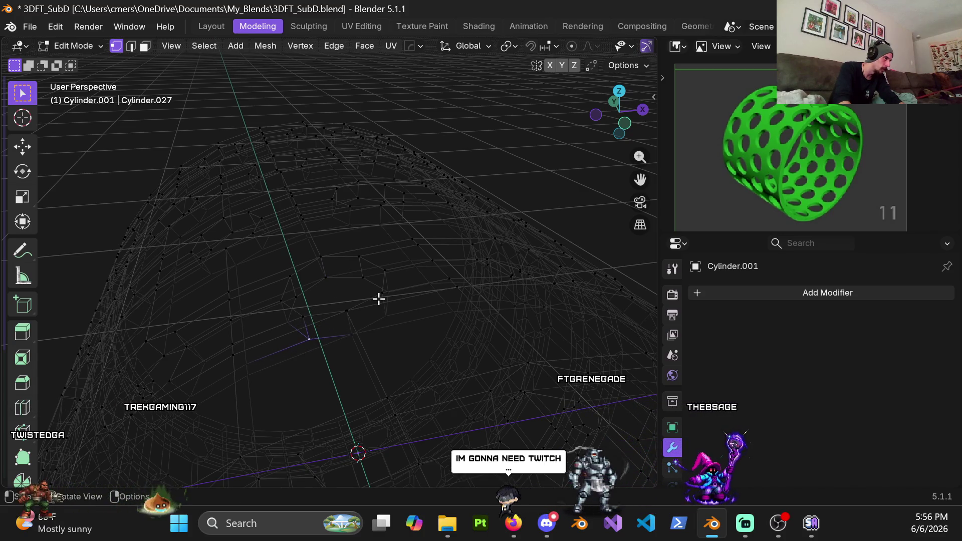
pyautogui.click(385, 303)
pyautogui.rightClick(385, 304)
pyautogui.moveTo(386, 307)
pyautogui.click(439, 318)
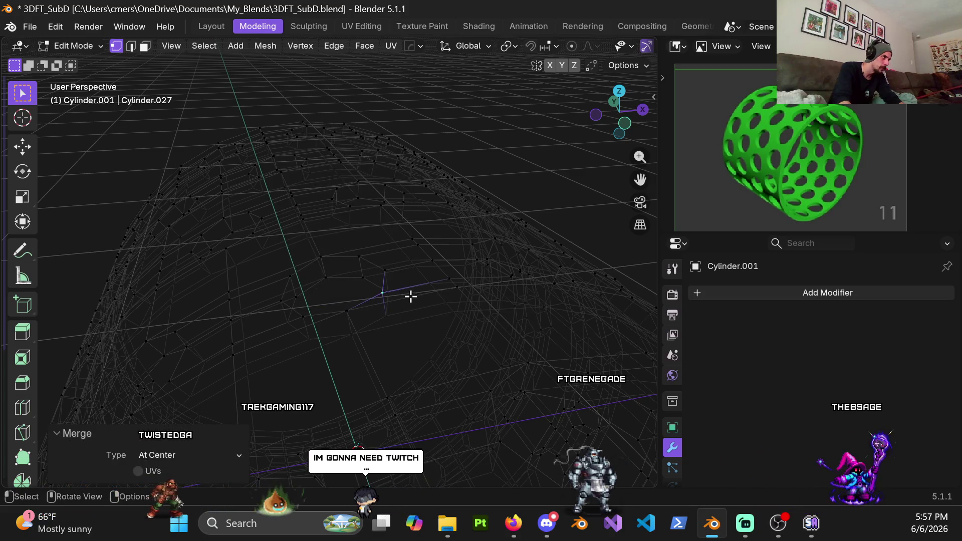
pyautogui.press('g')
pyautogui.click(355, 311)
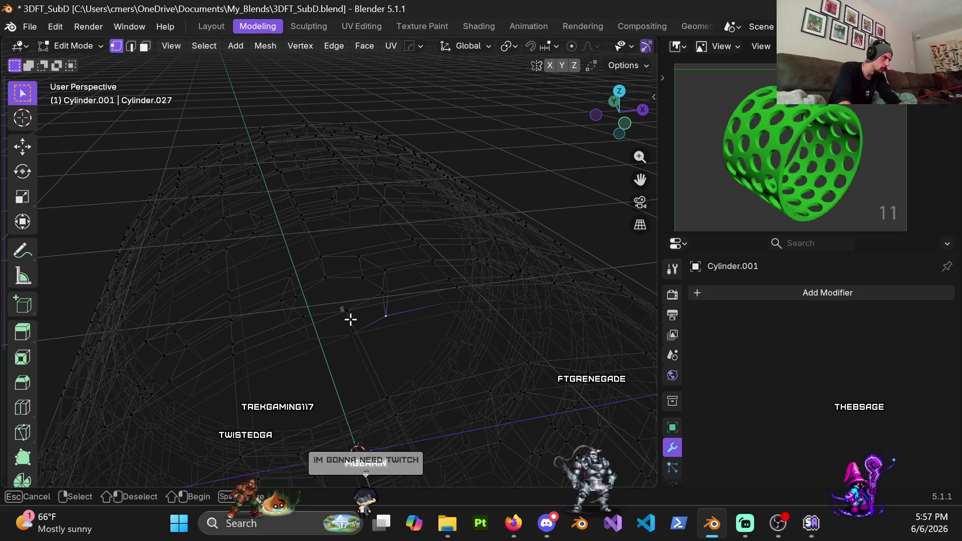
# Merge two more vertex clusters at their centers.
pyautogui.press('q')
pyautogui.moveTo(356, 321)
pyautogui.click(398, 334)
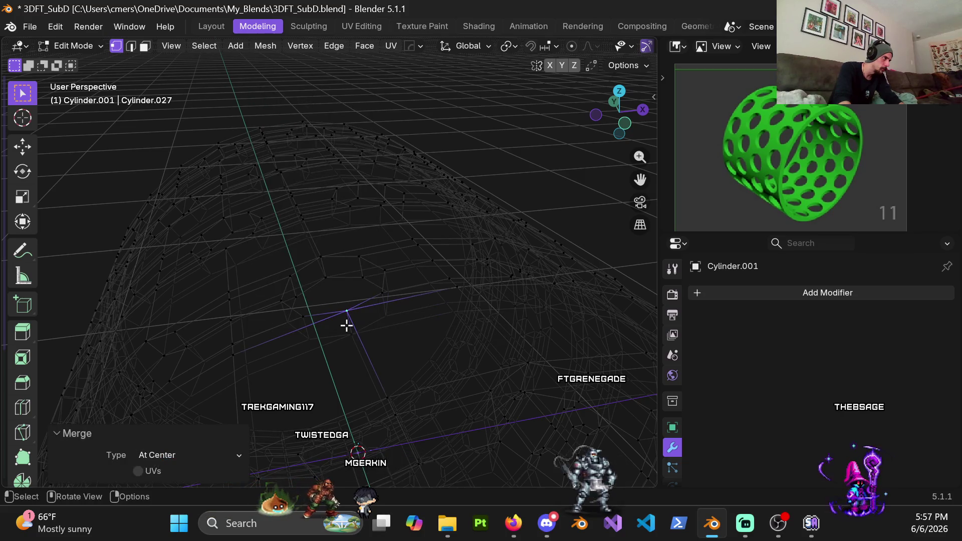
pyautogui.press('q')
pyautogui.click(427, 357)
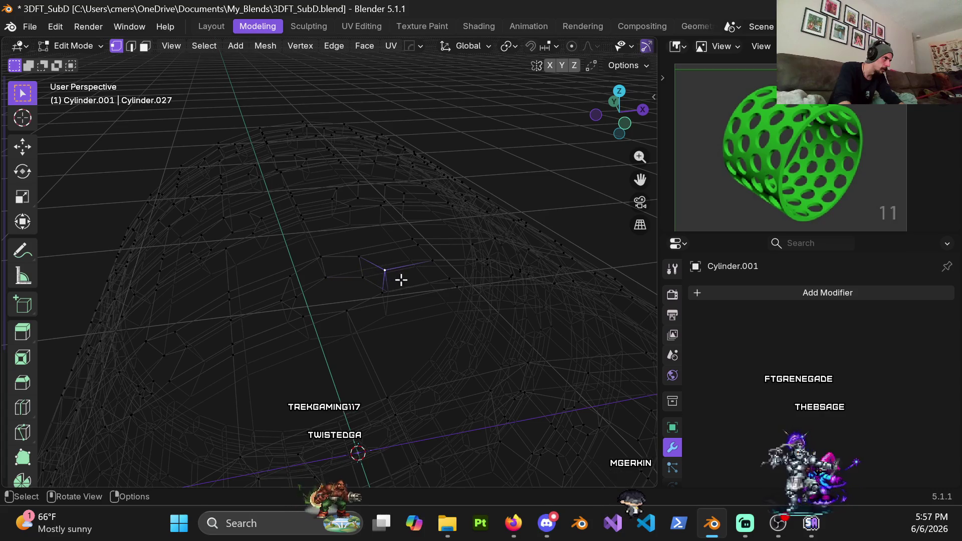
pyautogui.scroll(2, 396, 289)
# Nudge a stray vertex into place and orbit to see the shell's wireframe.
pyautogui.press('g')
pyautogui.click(425, 285)
pyautogui.moveTo(303, 294)
pyautogui.mouseDown(button='middle')
pyautogui.moveTo(322, 269)
pyautogui.moveTo(326, 319)
pyautogui.moveTo(300, 259)
pyautogui.mouseUp(button='middle')
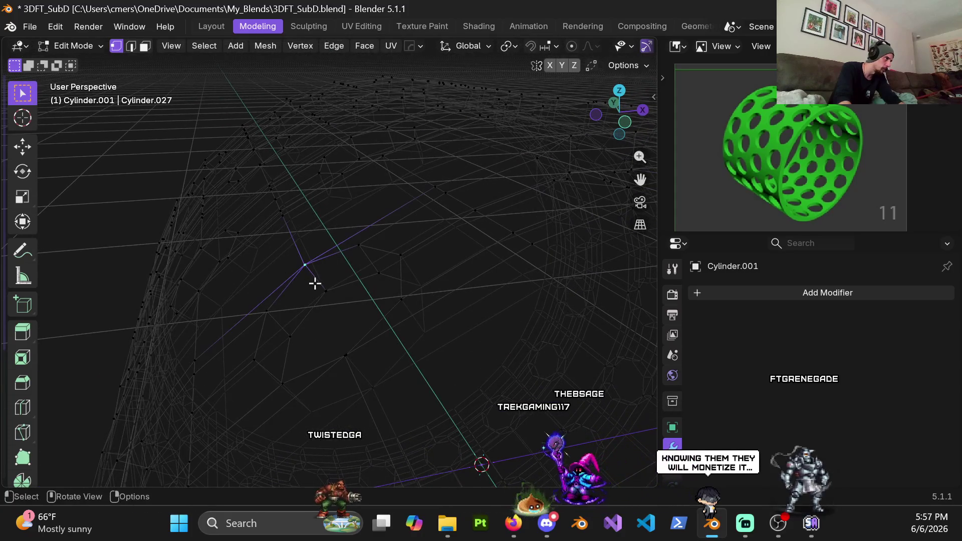
# Merge several stray vertex clusters at center using the Q quick-favorites menu.
pyautogui.press('q')
pyautogui.click(371, 301)
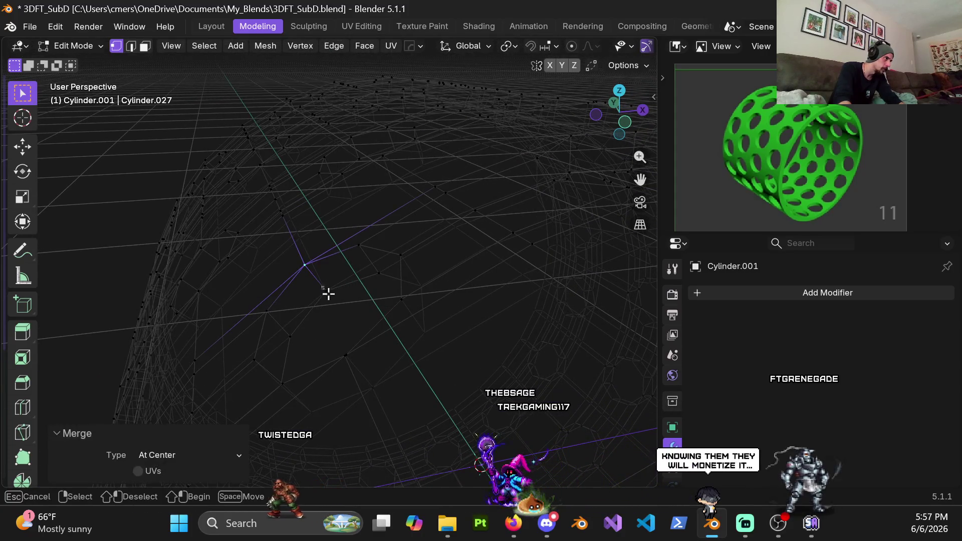
pyautogui.press('q')
pyautogui.click(408, 323)
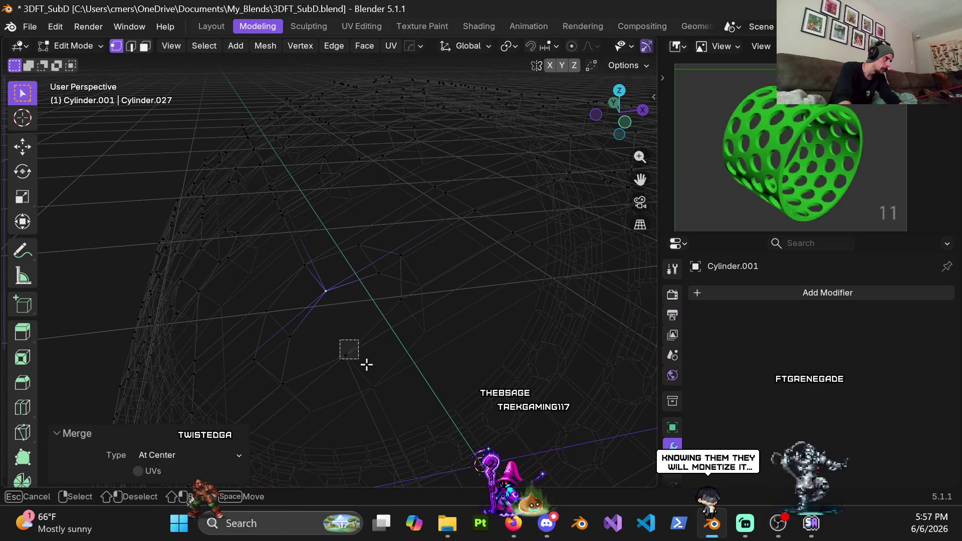
pyautogui.moveTo(367, 364); pyautogui.dragTo(369, 374)
pyautogui.press('q')
pyautogui.click(410, 384)
pyautogui.press('q')
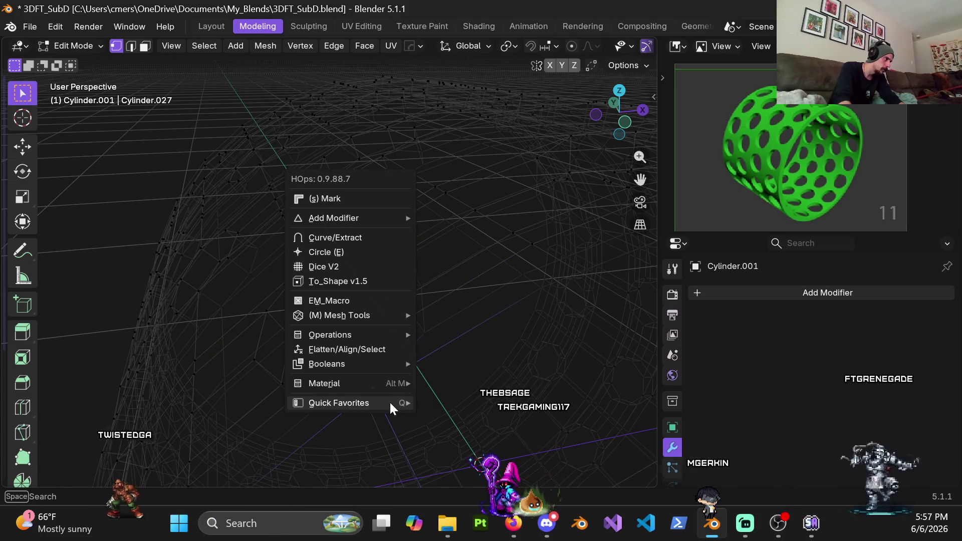
pyautogui.click(431, 414)
# From a new angle, merge two more vertex clusters at their center.
pyautogui.moveTo(260, 364); pyautogui.dragTo(310, 364, button='middle')
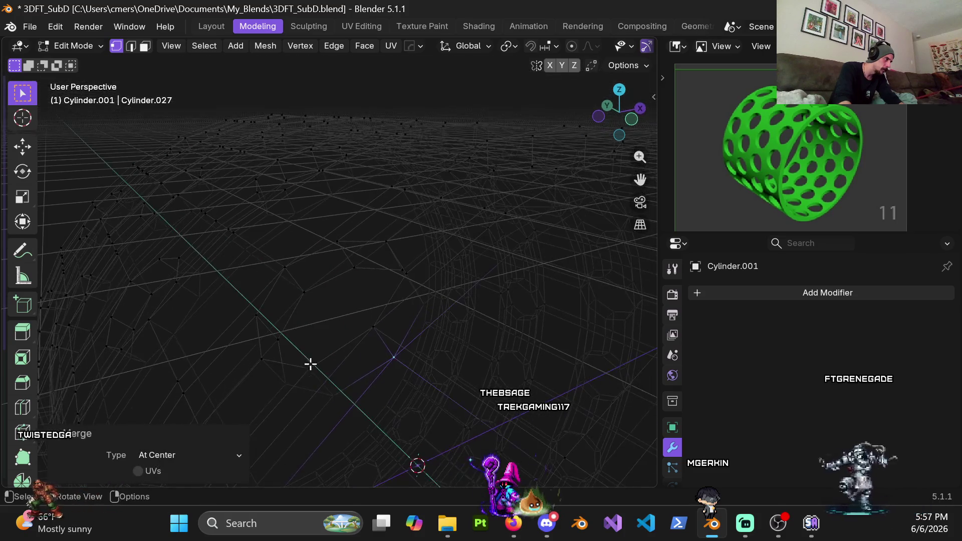
pyautogui.press('q')
pyautogui.click(416, 400)
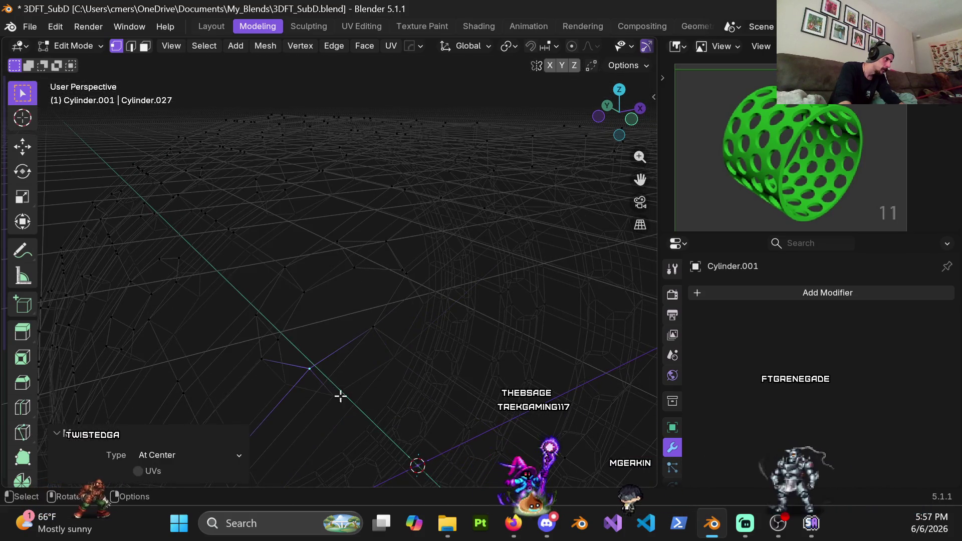
pyautogui.press('q')
pyautogui.click(393, 420)
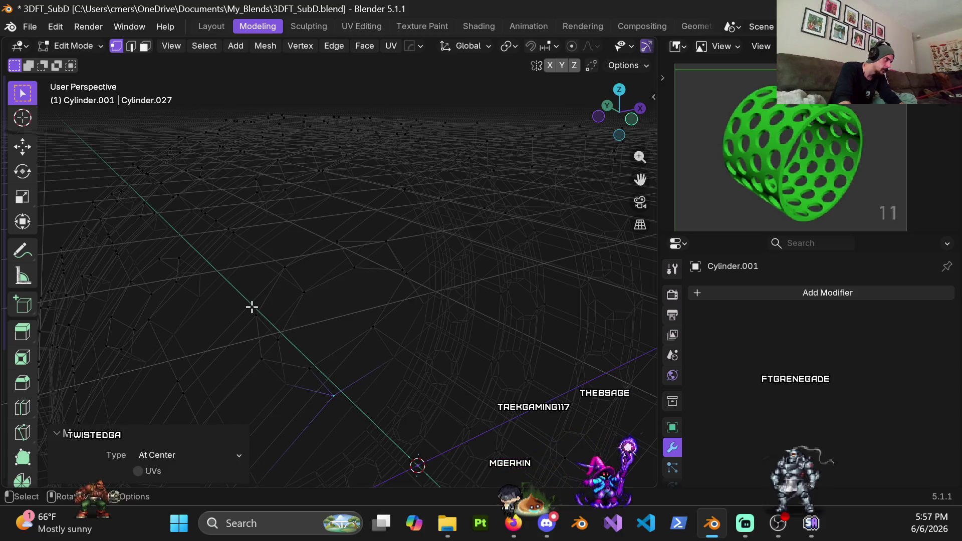
# Shift a stray vertex slightly, then select the nearby vertices.
pyautogui.press('g')
pyautogui.click(284, 322)
pyautogui.press('g')
pyautogui.press('Escape')
pyautogui.click(259, 369)
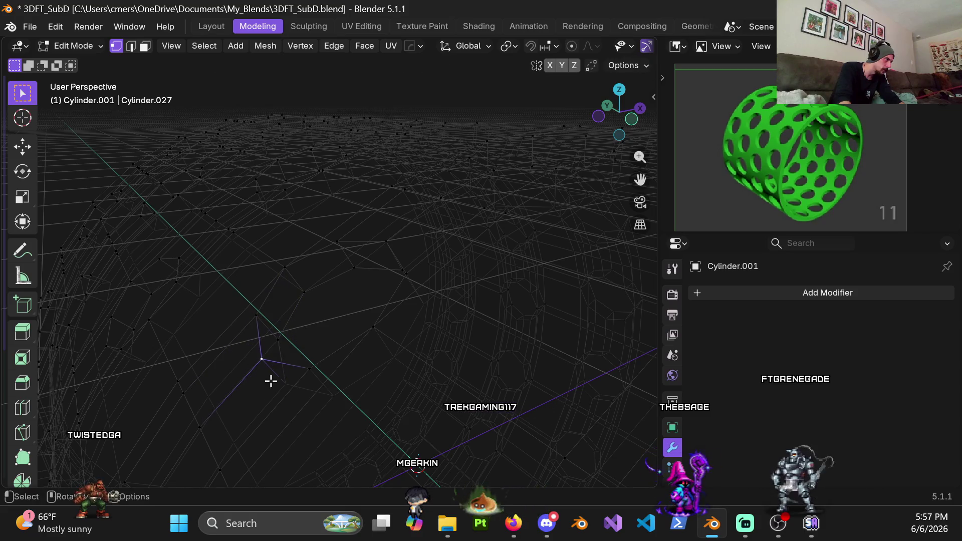
pyautogui.click(280, 388)
# Reposition another stray vertex, undoing and retrying the move until it sits correctly.
pyautogui.click(351, 241)
pyautogui.press('g')
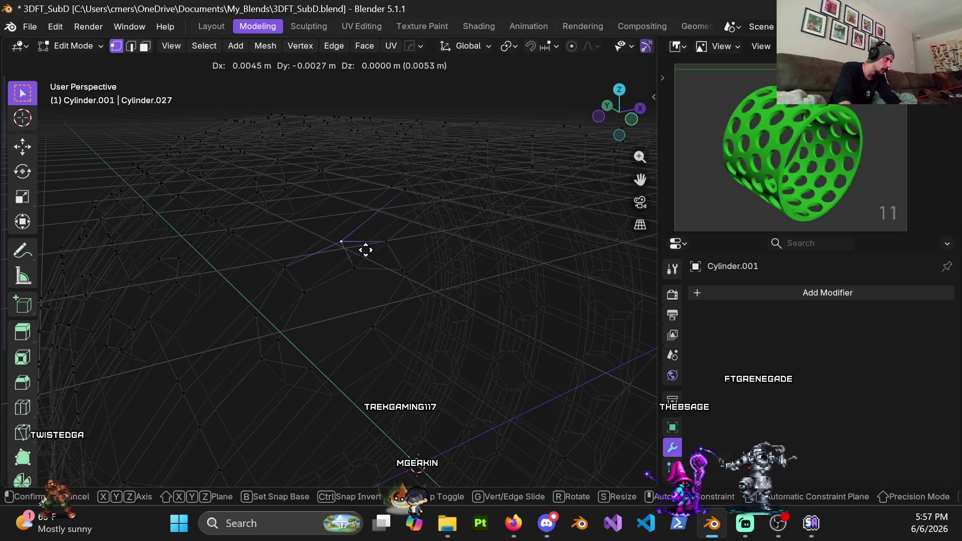
pyautogui.click(353, 266)
pyautogui.hotkey('ctrl', 'z')
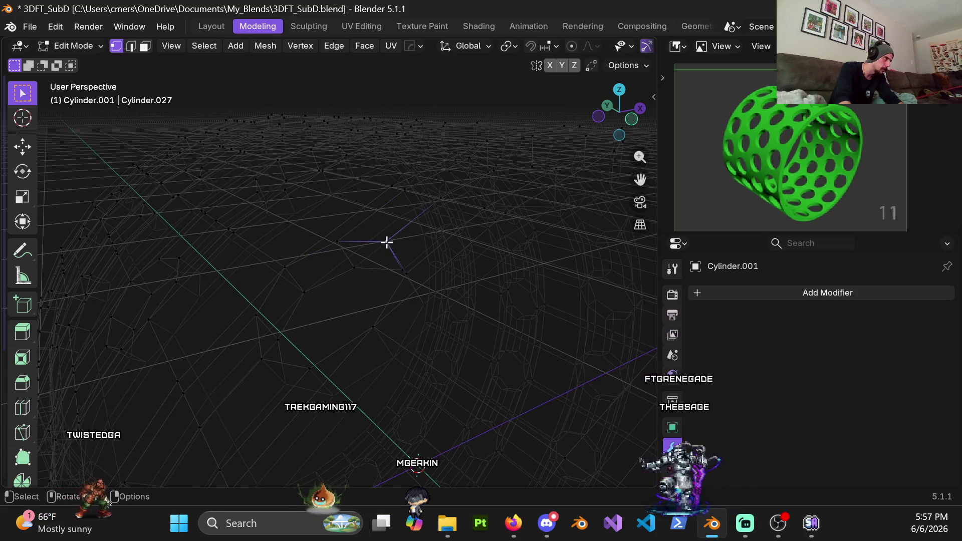
pyautogui.press('g')
pyautogui.press('Escape')
pyautogui.moveTo(414, 281); pyautogui.dragTo(406, 257, button='middle')
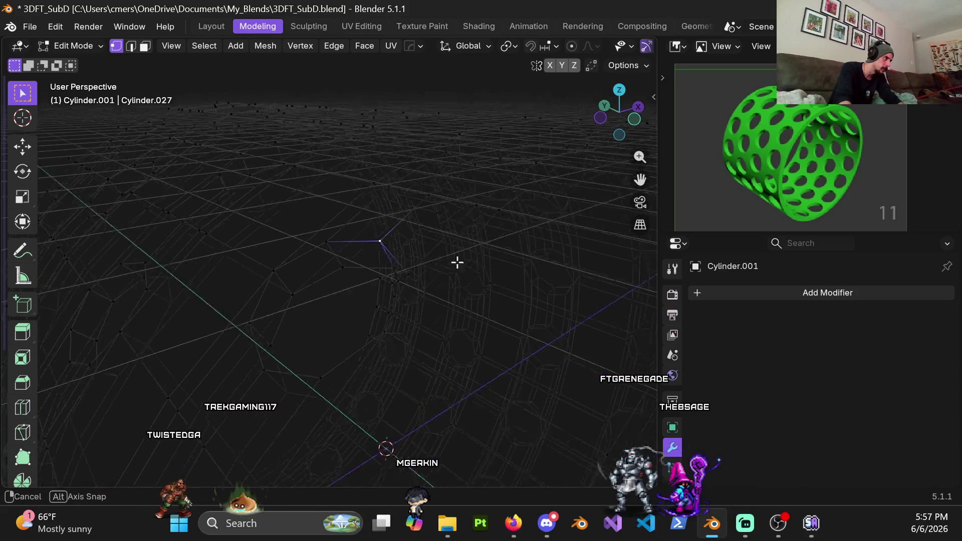
pyautogui.press('g')
pyautogui.press('Escape')
pyautogui.moveTo(346, 281)
pyautogui.mouseDown(button='middle')
pyautogui.moveTo(419, 240)
pyautogui.moveTo(221, 283)
pyautogui.moveTo(316, 287)
pyautogui.moveTo(315, 278)
pyautogui.moveTo(240, 286)
pyautogui.mouseUp(button='middle')
pyautogui.click(313, 270)
# Nudge two stray vertices and merge one cluster at its center.
pyautogui.press('g')
pyautogui.click(316, 287)
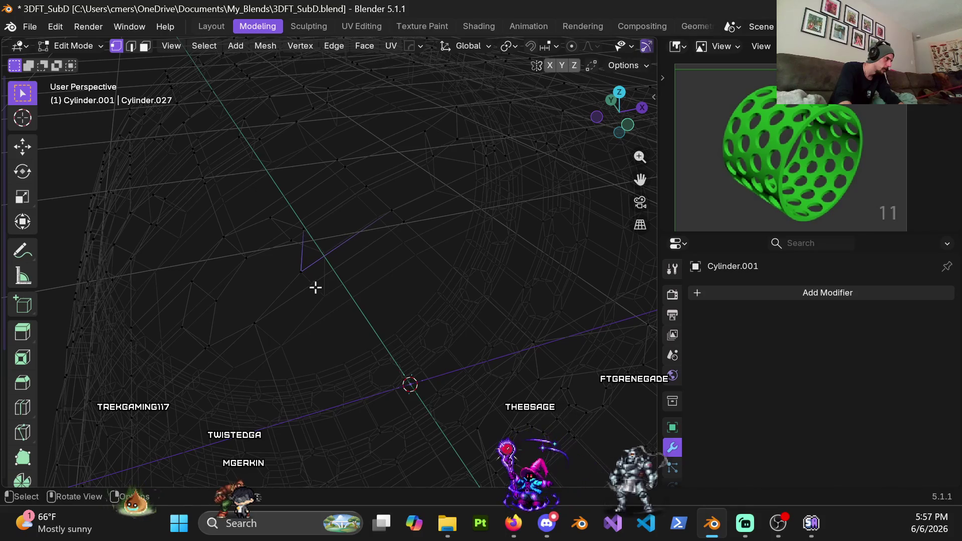
pyautogui.rightClick(307, 291)
pyautogui.click(383, 303)
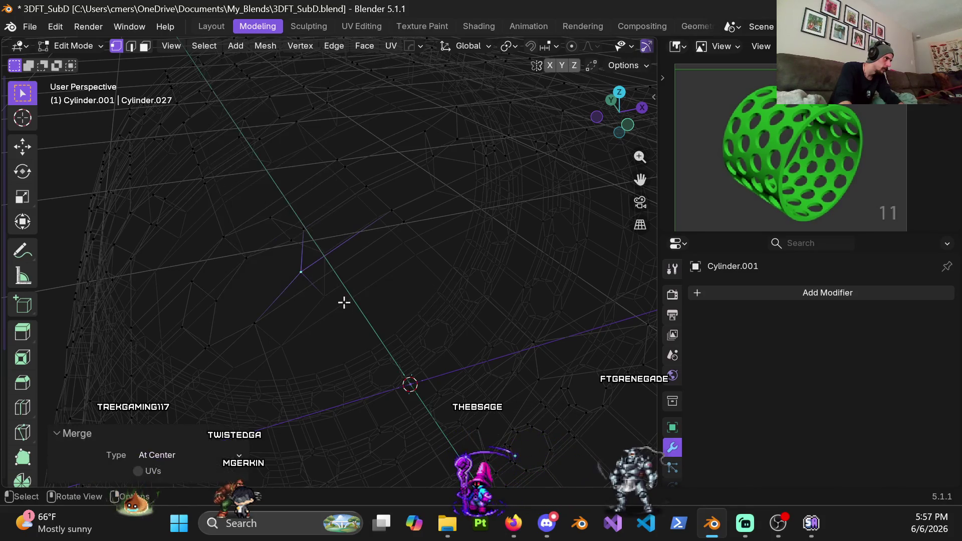
pyautogui.press('g')
pyautogui.click(348, 299)
pyautogui.moveTo(348, 298)
pyautogui.mouseDown(button='middle')
pyautogui.moveTo(331, 304)
pyautogui.moveTo(339, 253)
pyautogui.mouseUp(button='middle')
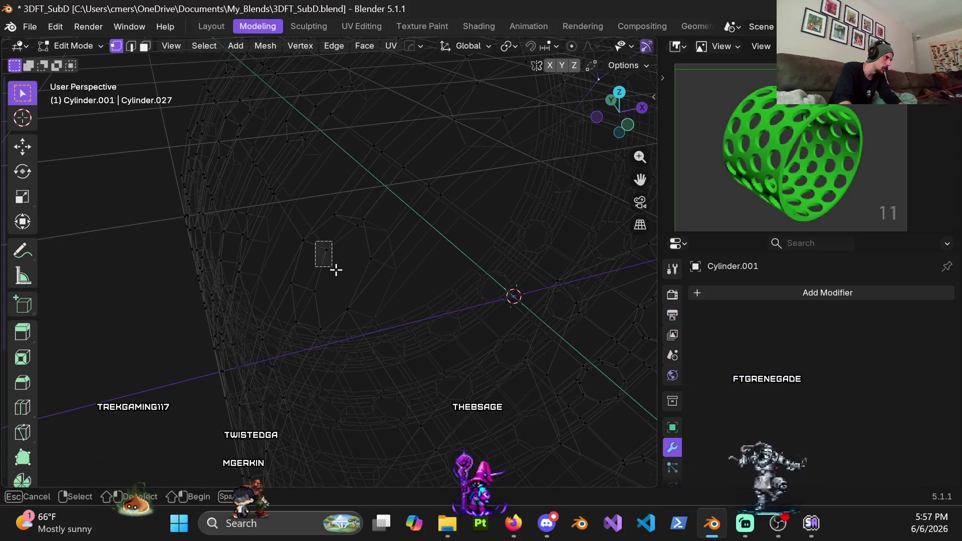
# Merge four more stray vertex clusters at center via the context and Q menus.
pyautogui.rightClick(336, 270)
pyautogui.moveTo(351, 268)
pyautogui.click(382, 280)
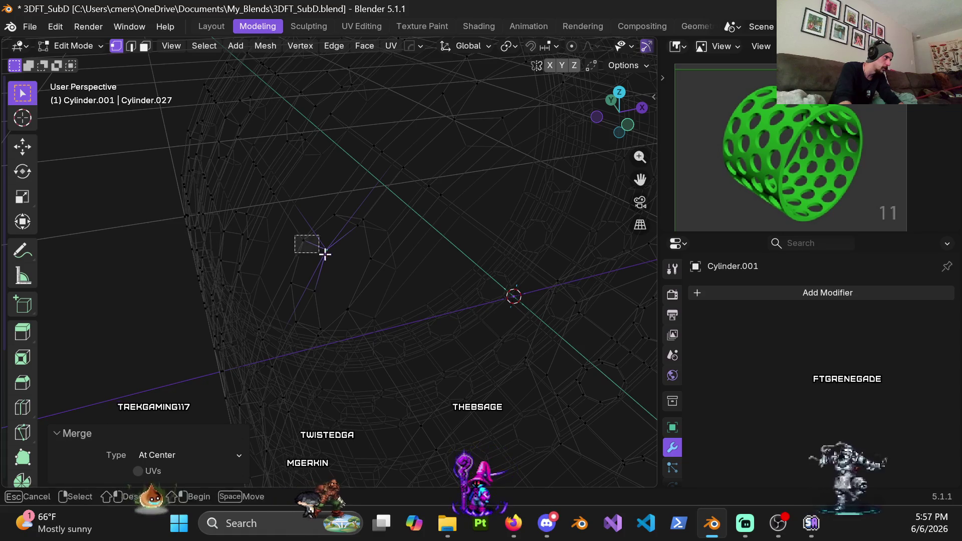
pyautogui.rightClick(325, 254)
pyautogui.click(376, 276)
pyautogui.click(293, 284)
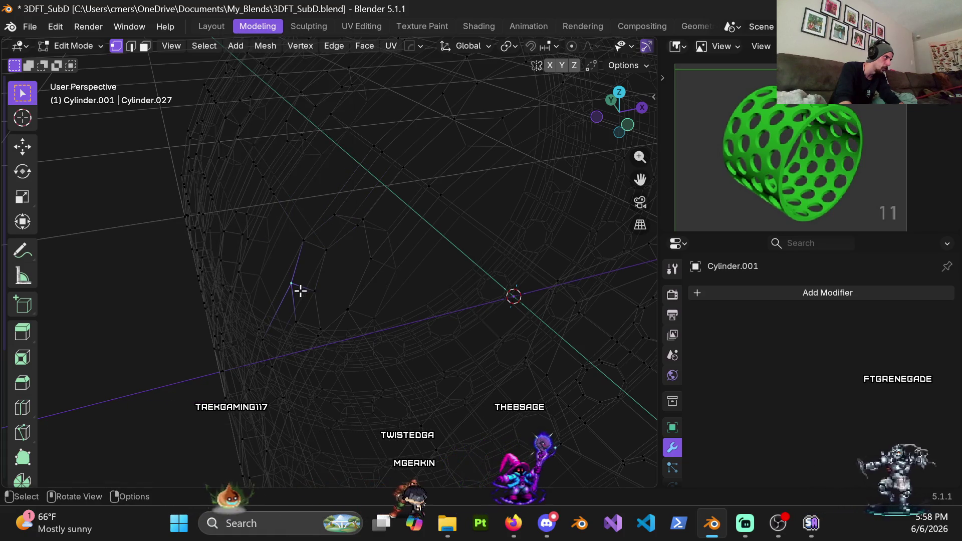
pyautogui.press('q')
pyautogui.click(352, 311)
pyautogui.click(329, 301)
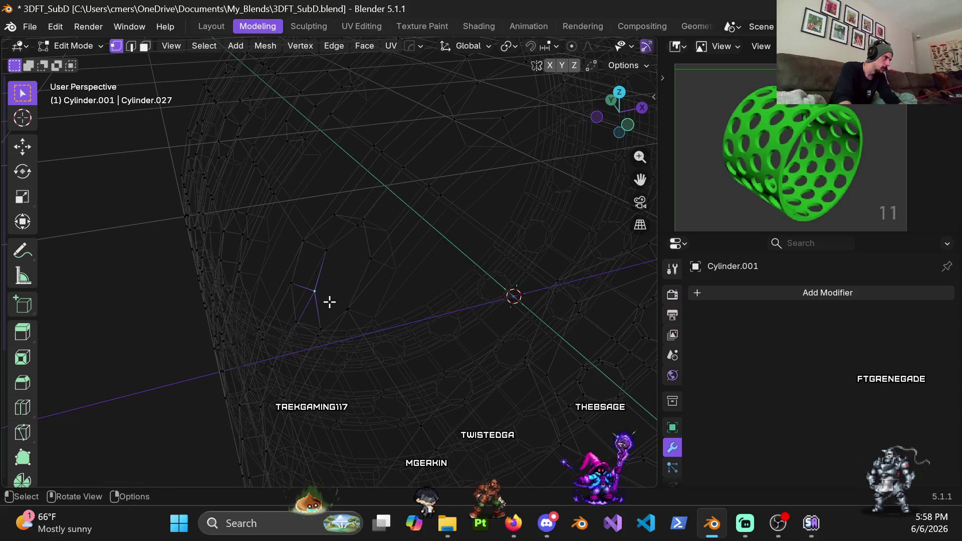
pyautogui.press('q')
pyautogui.moveTo(345, 306)
pyautogui.click(381, 323)
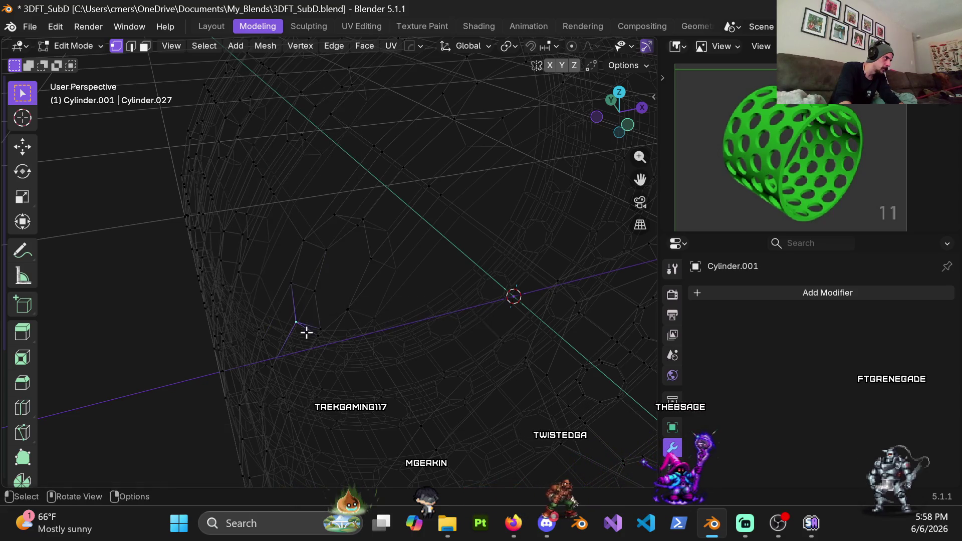
# Orbit down toward the grid floor and merge three more clusters at center.
pyautogui.moveTo(306, 332); pyautogui.dragTo(307, 298, button='middle')
pyautogui.press('q')
pyautogui.moveTo(329, 333)
pyautogui.click(363, 344)
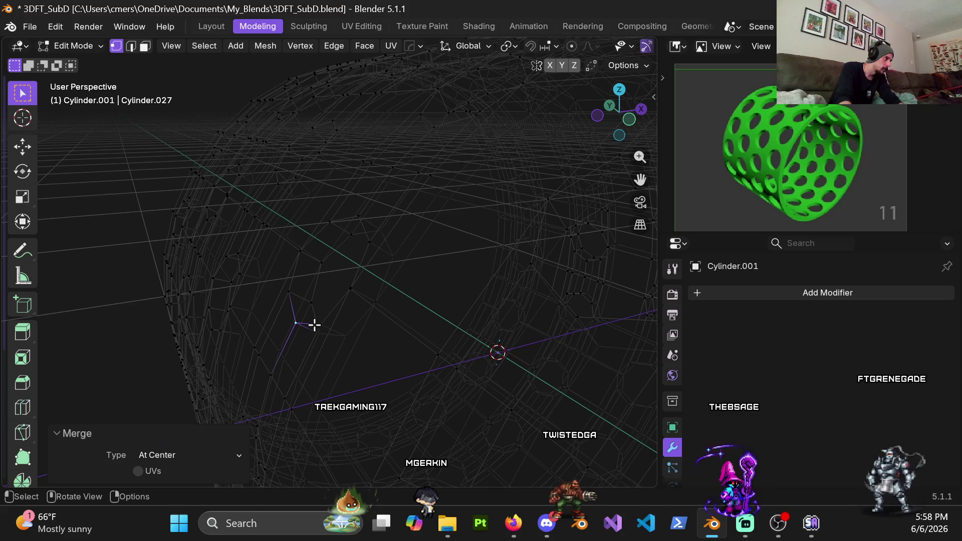
pyautogui.press('q')
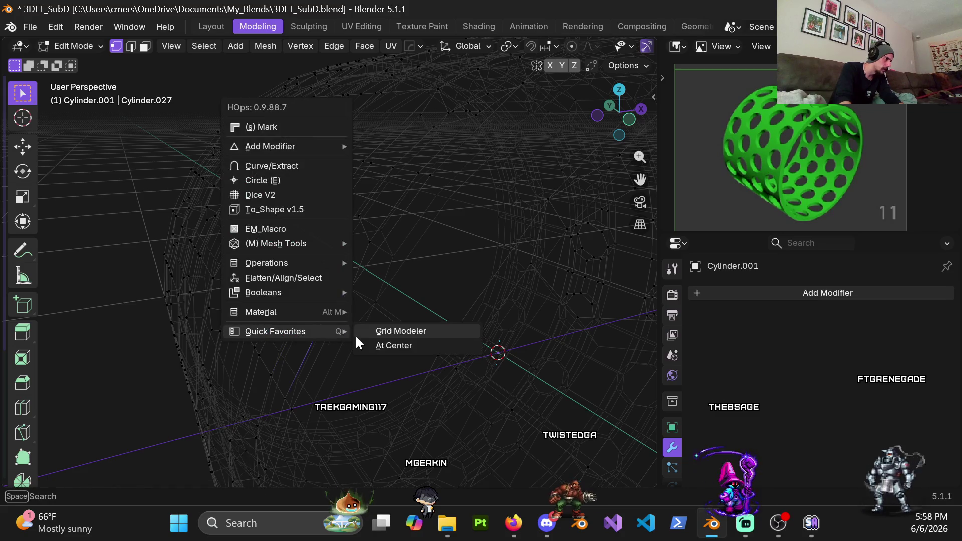
pyautogui.click(373, 345)
pyautogui.press('q')
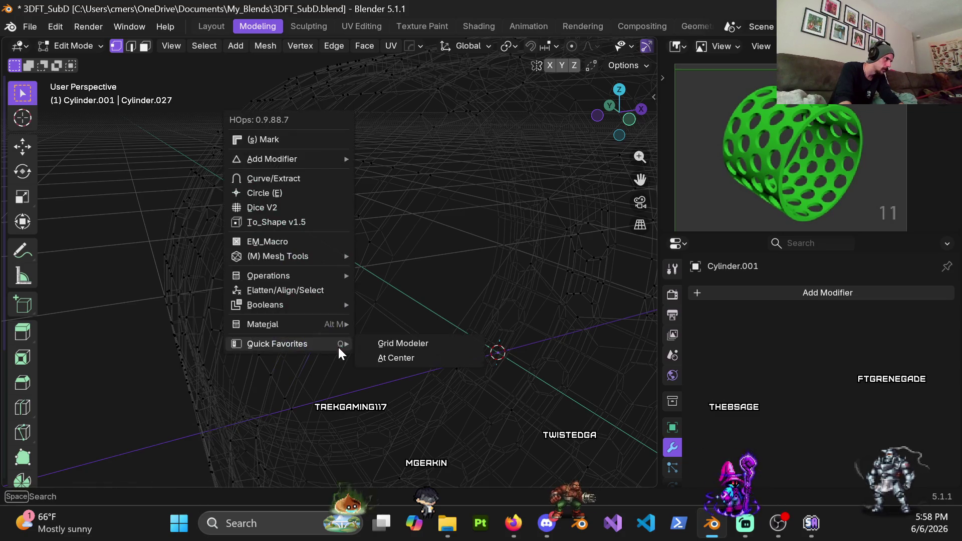
pyautogui.click(368, 357)
# Collapse five further vertex clusters into single points.
pyautogui.press('q')
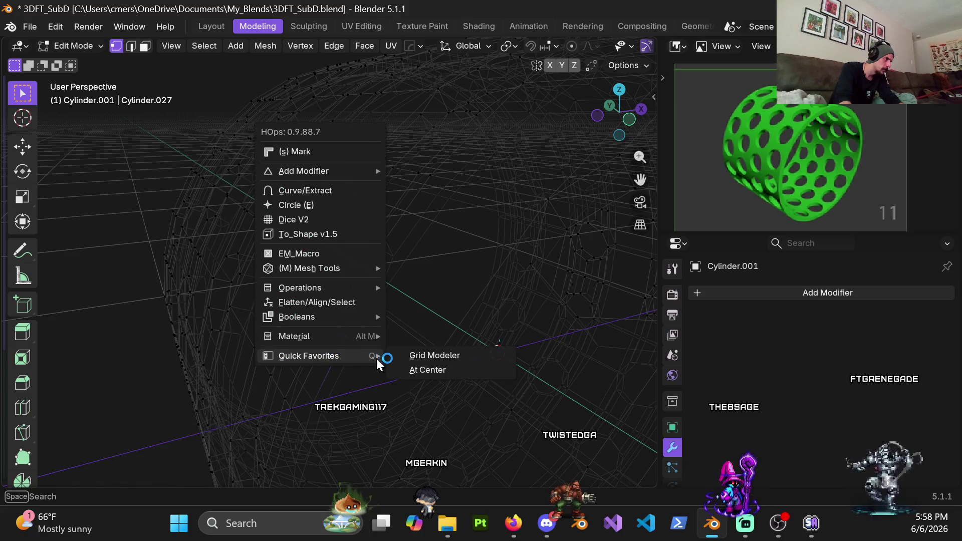
pyautogui.click(403, 372)
pyautogui.press('q')
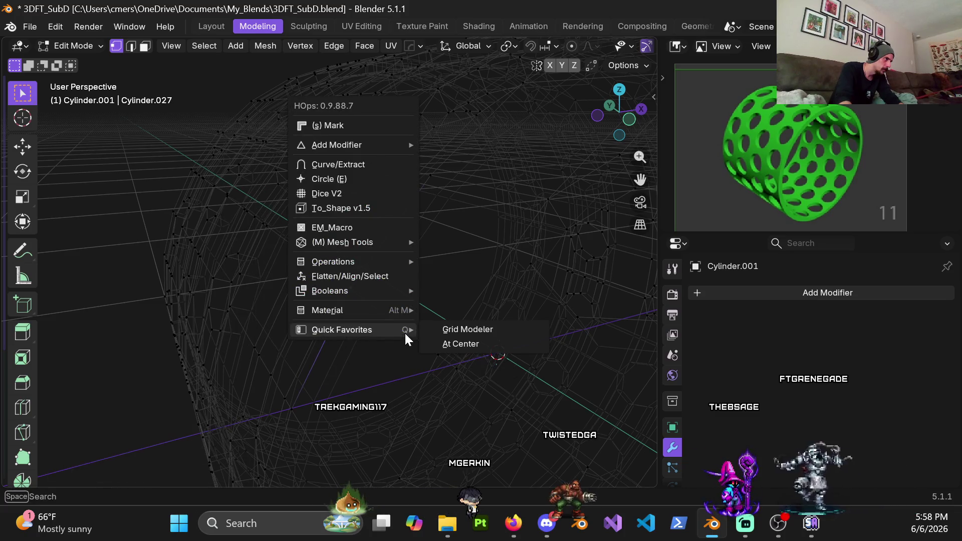
pyautogui.click(430, 346)
pyautogui.press('q')
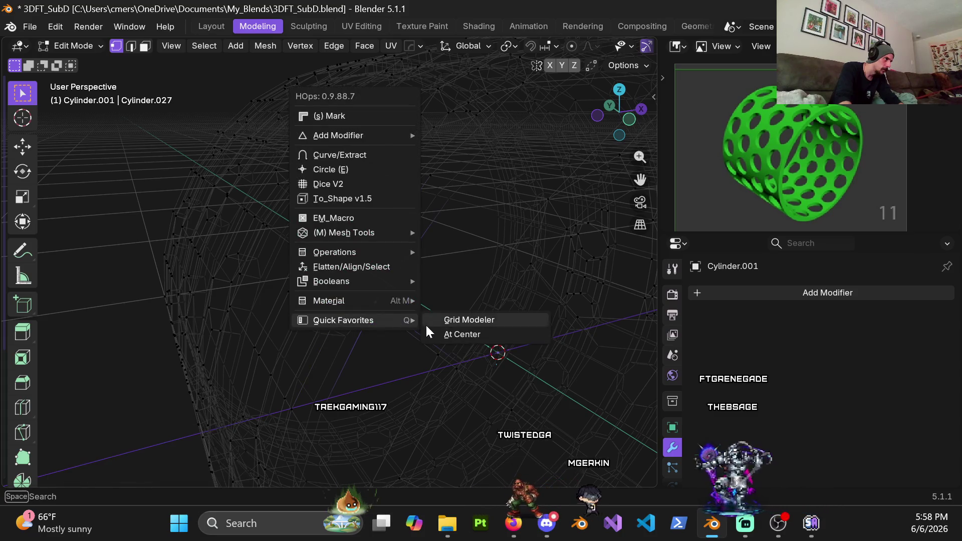
pyautogui.click(471, 334)
pyautogui.press('q')
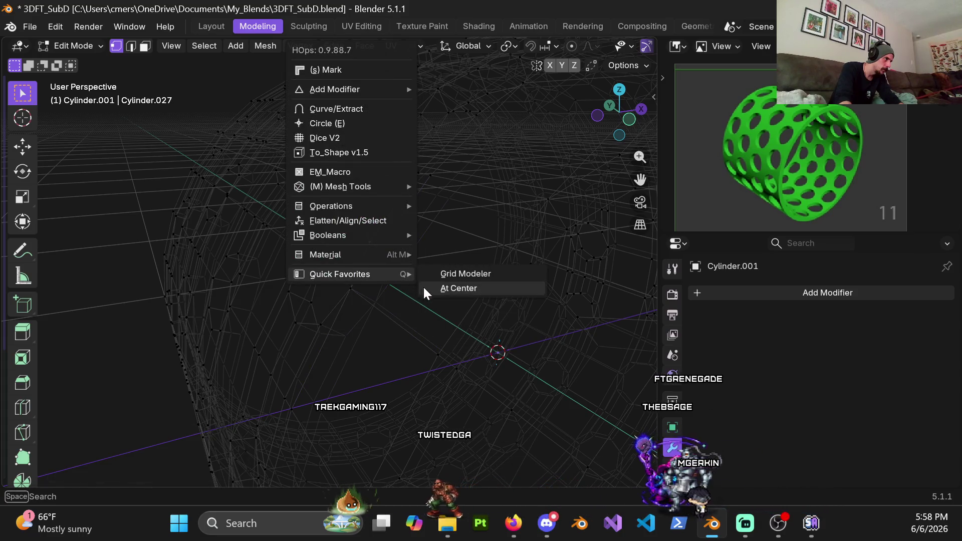
pyautogui.click(426, 288)
pyautogui.press('q')
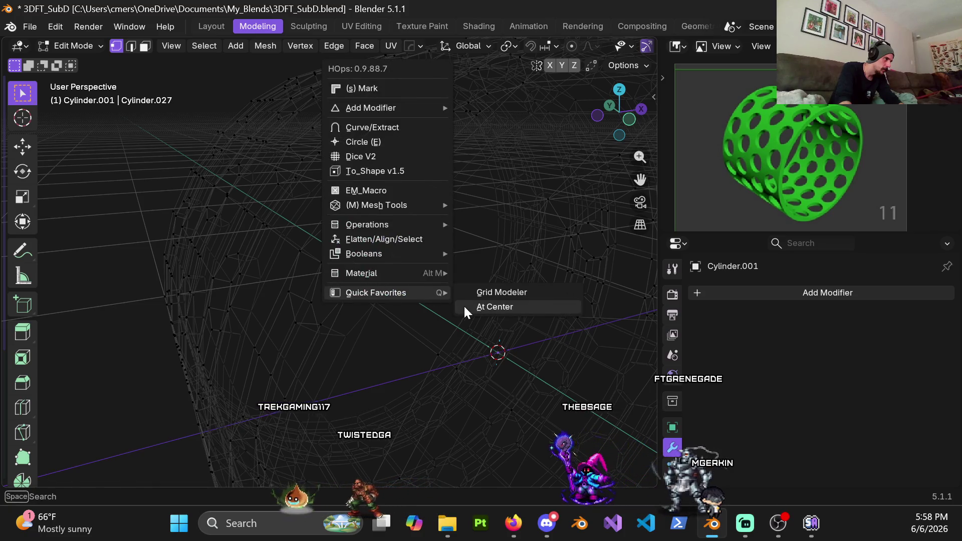
pyautogui.click(463, 307)
# Orbit around the mesh and merge four more clusters at their center.
pyautogui.moveTo(367, 236); pyautogui.dragTo(372, 277, button='middle')
pyautogui.press('q')
pyautogui.click(429, 316)
pyautogui.press('q')
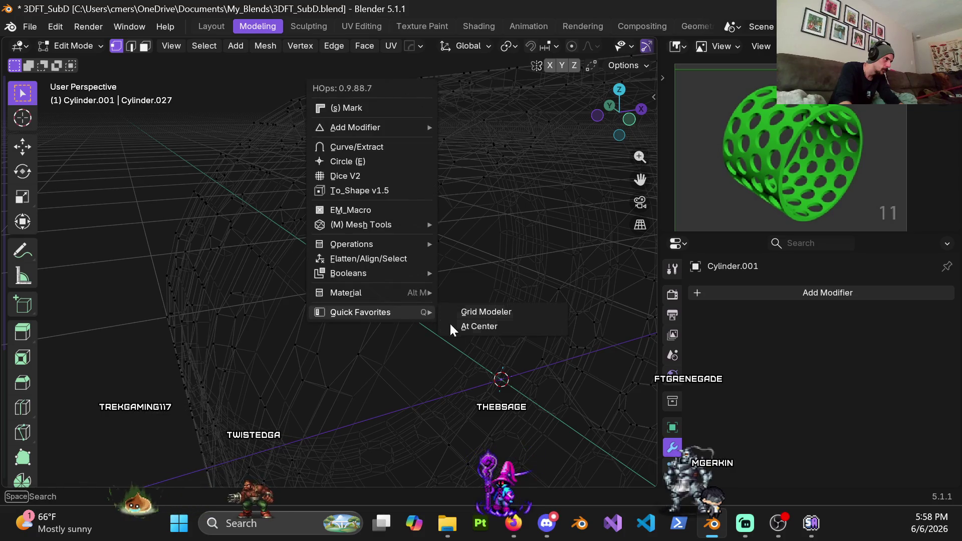
pyautogui.click(463, 328)
pyautogui.moveTo(408, 281); pyautogui.dragTo(343, 314, button='middle')
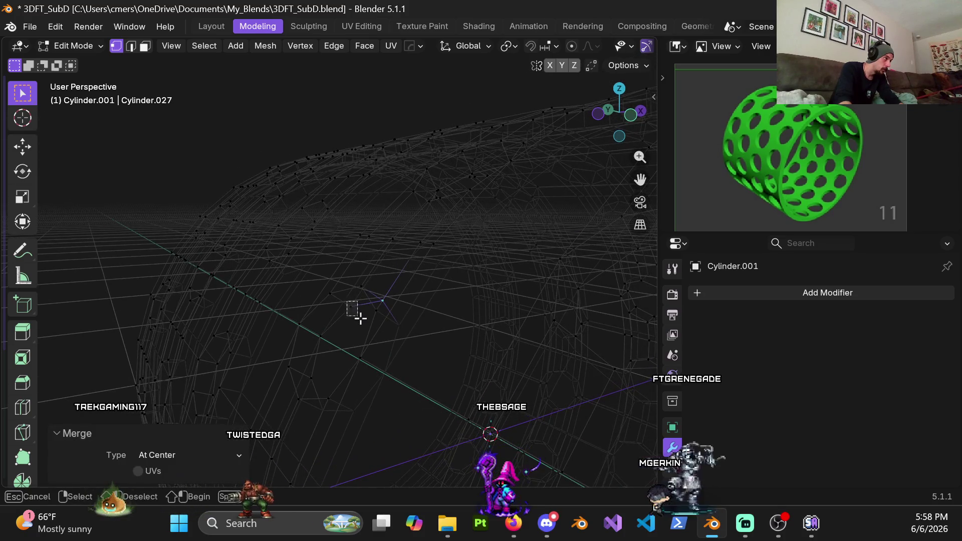
pyautogui.press('q')
pyautogui.click(410, 344)
pyautogui.press('q')
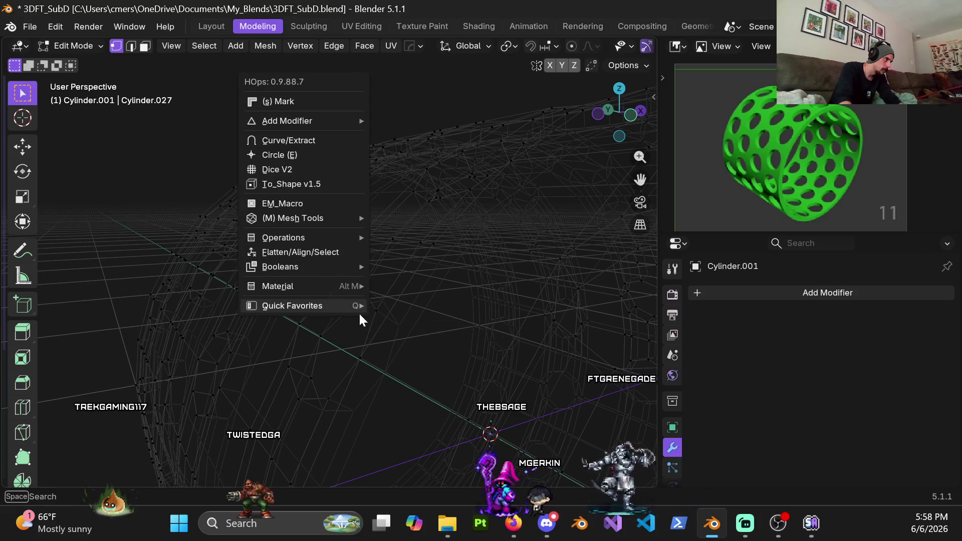
pyautogui.click(393, 325)
# Rotate around the cylinder and collapse another four clusters at center.
pyautogui.moveTo(331, 372); pyautogui.dragTo(318, 257, button='middle')
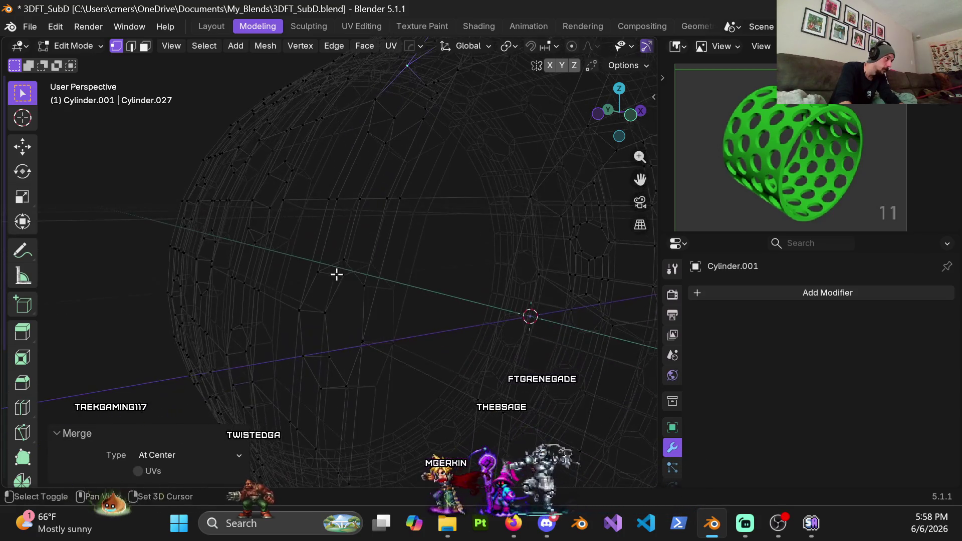
pyautogui.press('q')
pyautogui.moveTo(345, 295)
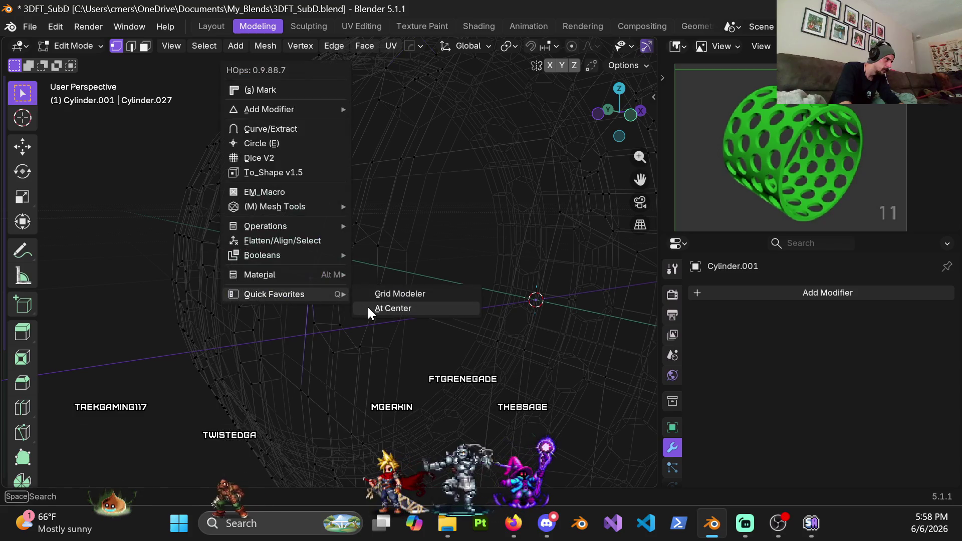
pyautogui.click(392, 308)
pyautogui.press('q')
pyautogui.click(396, 323)
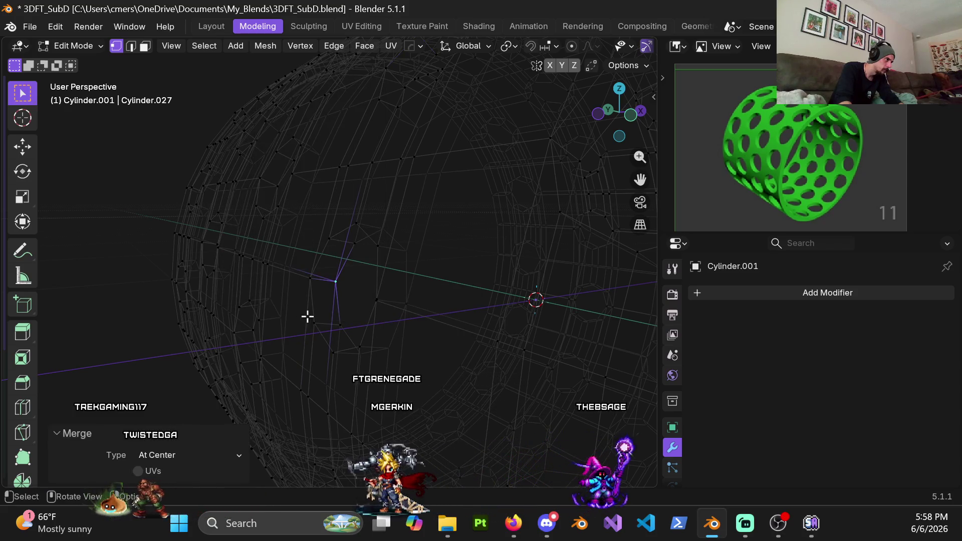
pyautogui.press('q')
pyautogui.moveTo(331, 336)
pyautogui.click(362, 351)
pyautogui.press('q')
pyautogui.moveTo(355, 345)
pyautogui.click(396, 363)
# Box-select small stray clusters and merge three of them at center.
pyautogui.moveTo(337, 355); pyautogui.dragTo(339, 357)
pyautogui.press('q')
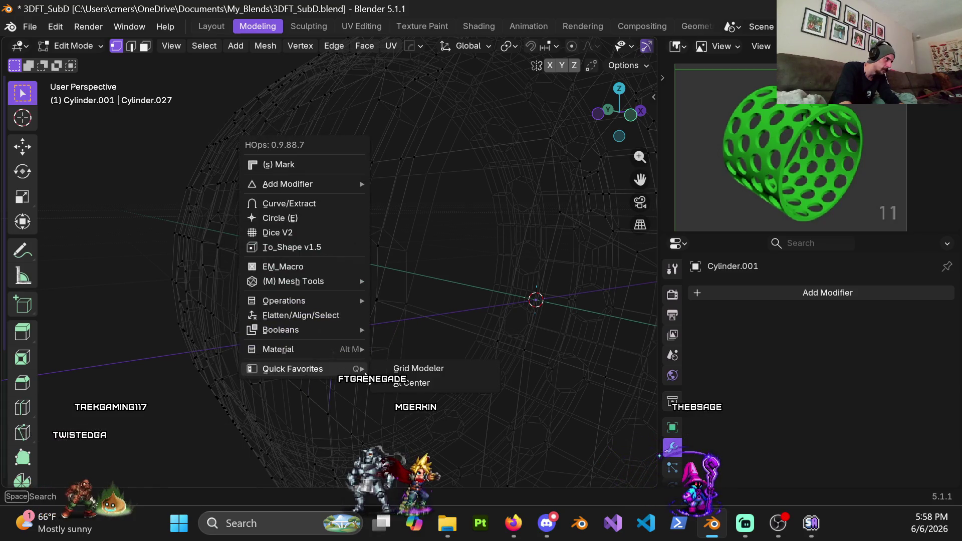
pyautogui.click(388, 384)
pyautogui.press('q')
pyautogui.moveTo(362, 352)
pyautogui.click(398, 368)
pyautogui.moveTo(365, 360); pyautogui.dragTo(416, 370)
pyautogui.press('q')
pyautogui.click(416, 376)
# Merge the next three selected clusters into single points.
pyautogui.press('q')
pyautogui.moveTo(419, 371)
pyautogui.click(451, 378)
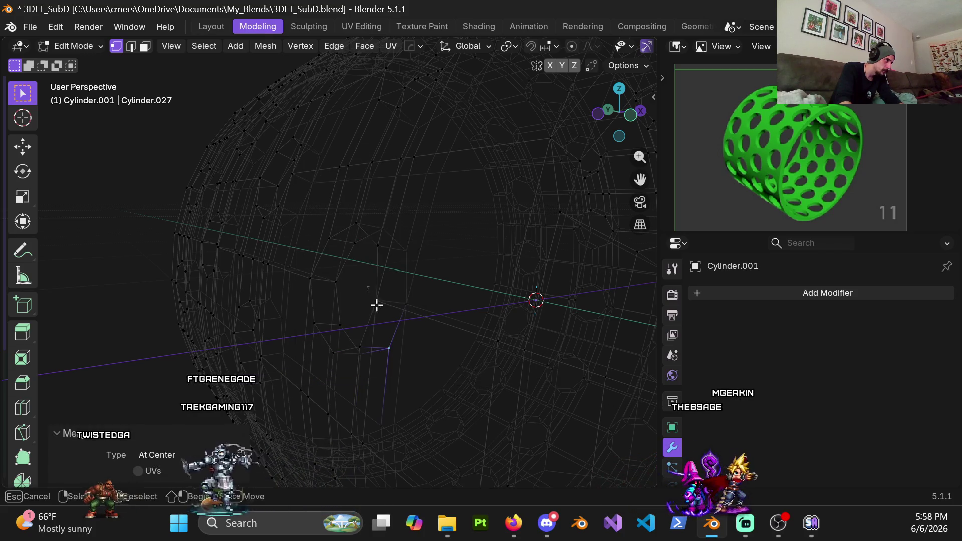
pyautogui.press('q')
pyautogui.moveTo(435, 347)
pyautogui.click(481, 359)
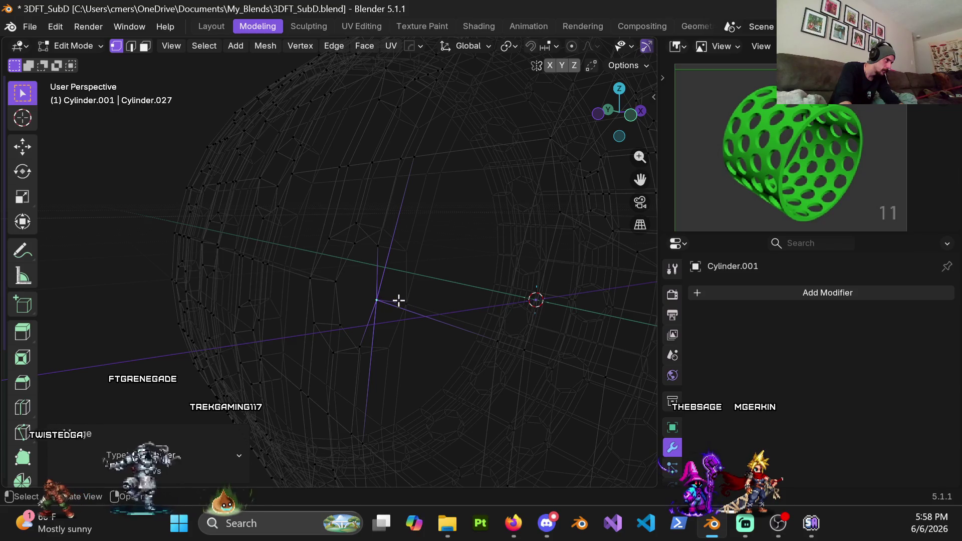
pyautogui.press('q')
pyautogui.click(502, 367)
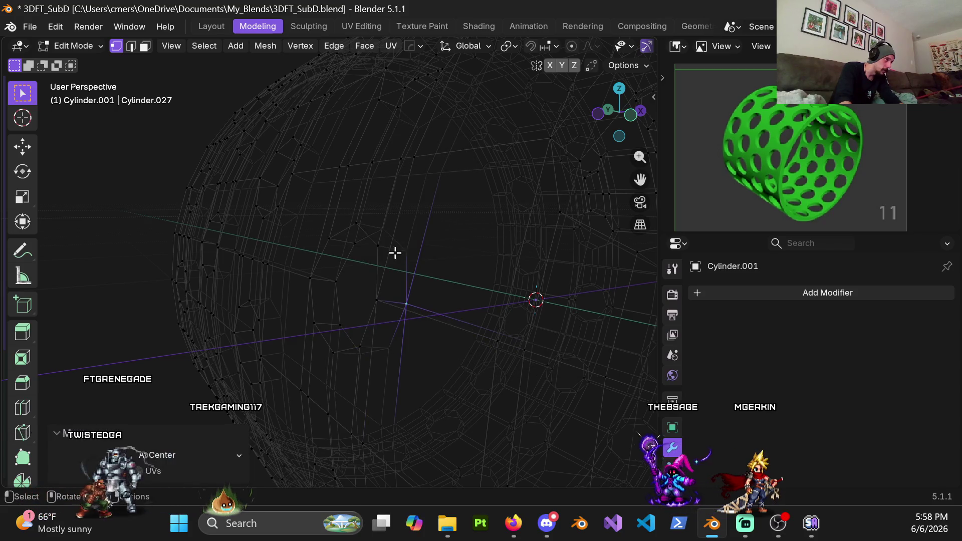
# Merge two more clusters at center, then pick a lone stray vertex.
pyautogui.press('q')
pyautogui.click(436, 281)
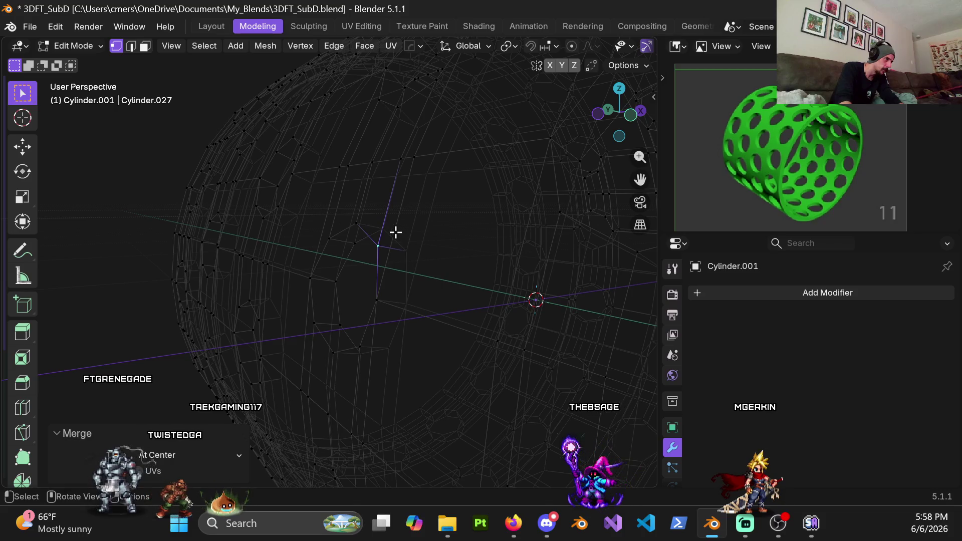
pyautogui.press('q')
pyautogui.moveTo(416, 268)
pyautogui.click(443, 281)
pyautogui.click(355, 244)
pyautogui.press('q')
pyautogui.press('Escape')
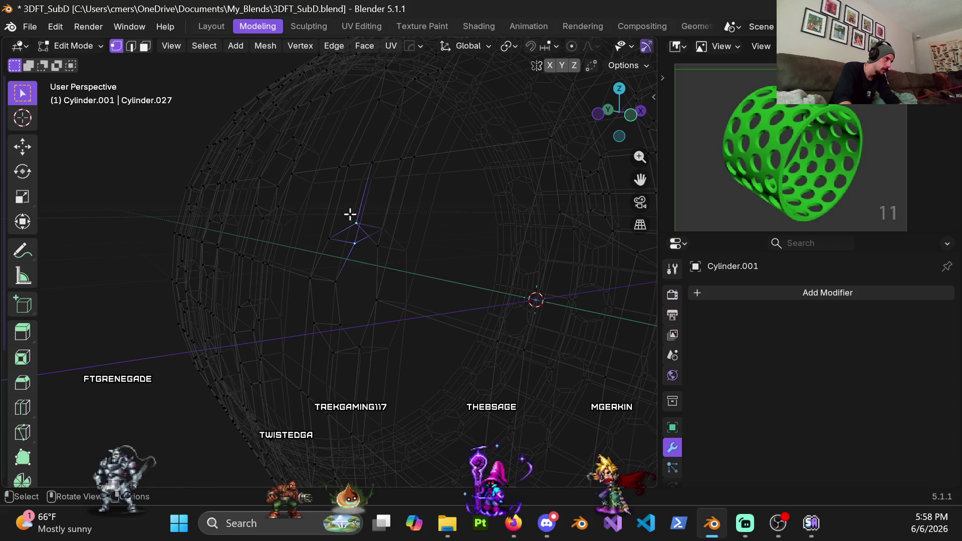
# Merge the final four clusters at center and orbit away from the cleaned area.
pyautogui.press('q')
pyautogui.moveTo(410, 260)
pyautogui.click(424, 275)
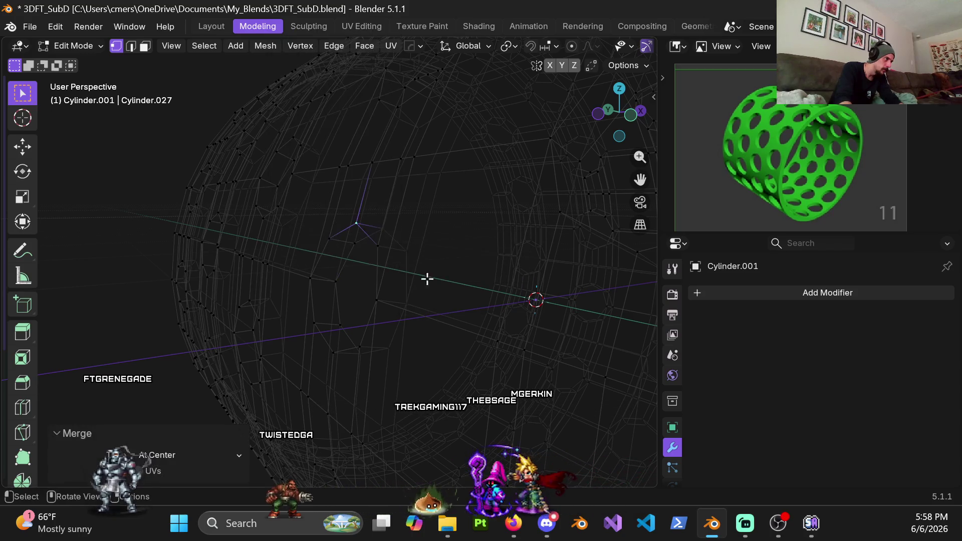
pyautogui.press('q')
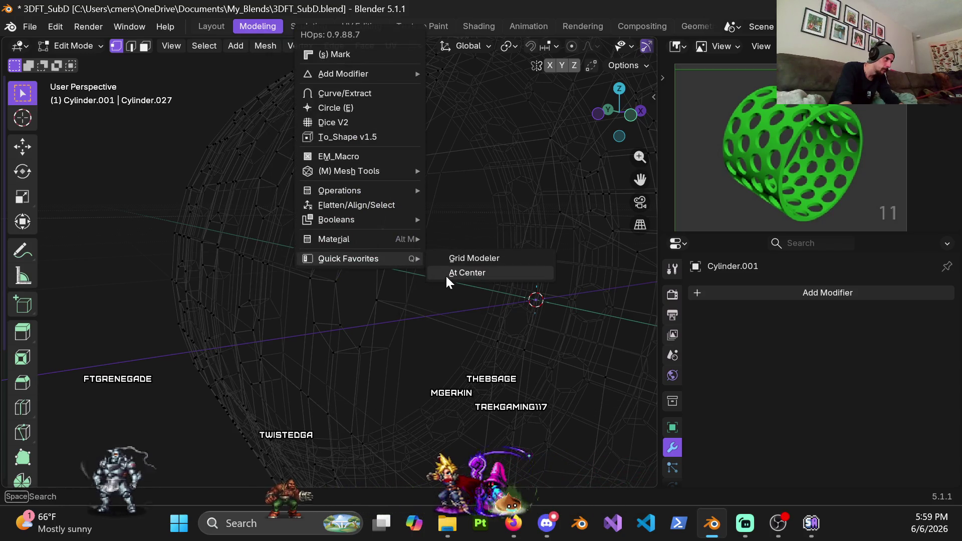
pyautogui.click(448, 273)
pyautogui.press('q')
pyautogui.moveTo(342, 256)
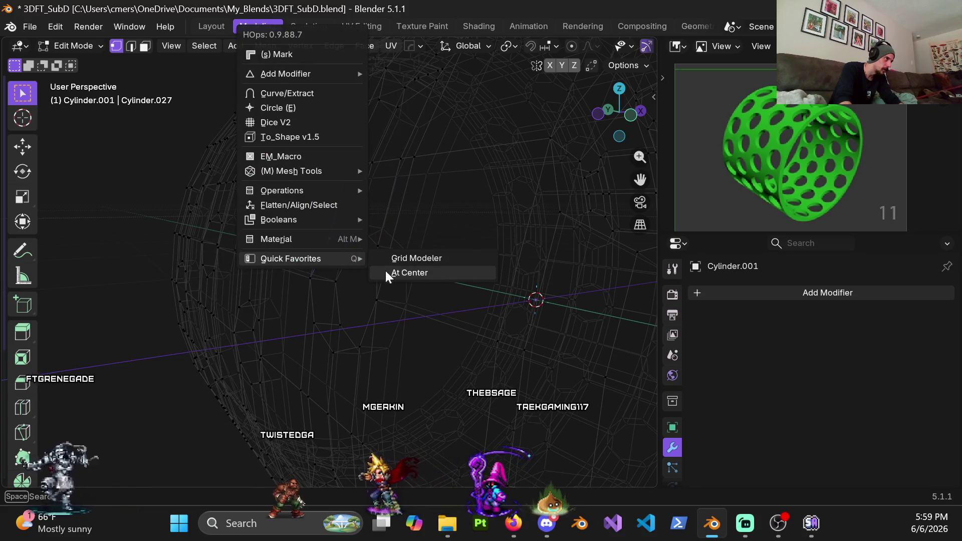
pyautogui.click(381, 272)
pyautogui.press('q')
pyautogui.click(399, 272)
pyautogui.moveTo(350, 301)
pyautogui.mouseDown(button='middle')
pyautogui.moveTo(316, 295)
pyautogui.moveTo(276, 215)
pyautogui.moveTo(285, 230)
pyautogui.mouseUp(button='middle')
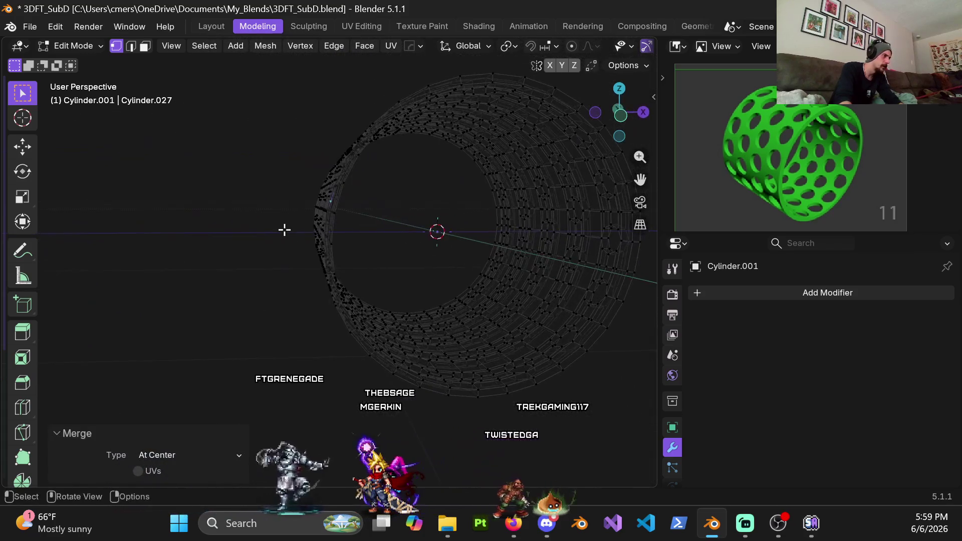
# Frame the whole cylinder from the front, then orbit to a perspective view.
pyautogui.press('KP_1')
pyautogui.scroll(-3, 336, 209)
pyautogui.moveTo(336, 208)
pyautogui.mouseDown(button='middle')
pyautogui.moveTo(359, 297)
pyautogui.moveTo(363, 249)
pyautogui.moveTo(407, 254)
pyautogui.mouseUp(button='middle')
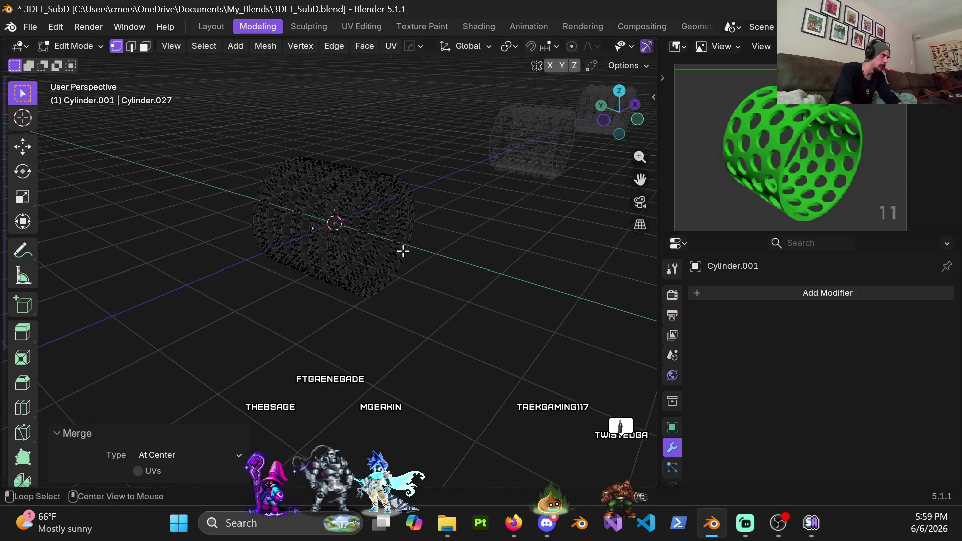
# Mirror the mesh across one axis with the HOps Mirror gizmo, cancelling a further mirror.
pyautogui.hotkey('alt', 'x')
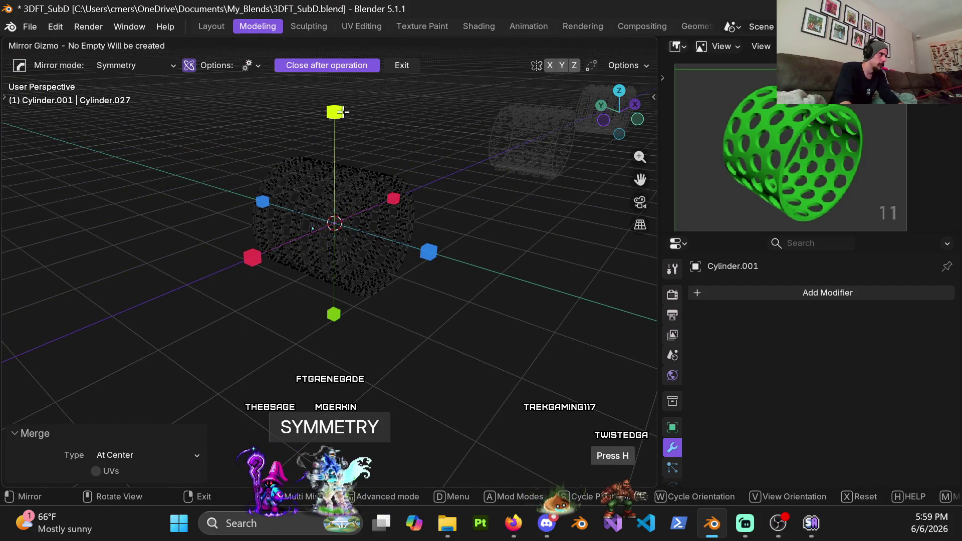
pyautogui.click(341, 112)
pyautogui.moveTo(323, 239); pyautogui.dragTo(228, 194, button='middle')
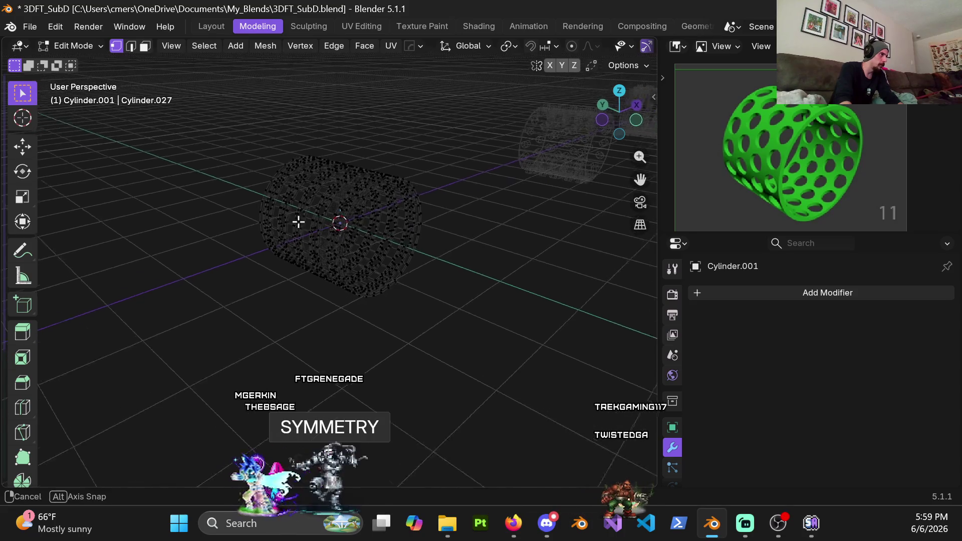
pyautogui.hotkey('alt', 'x')
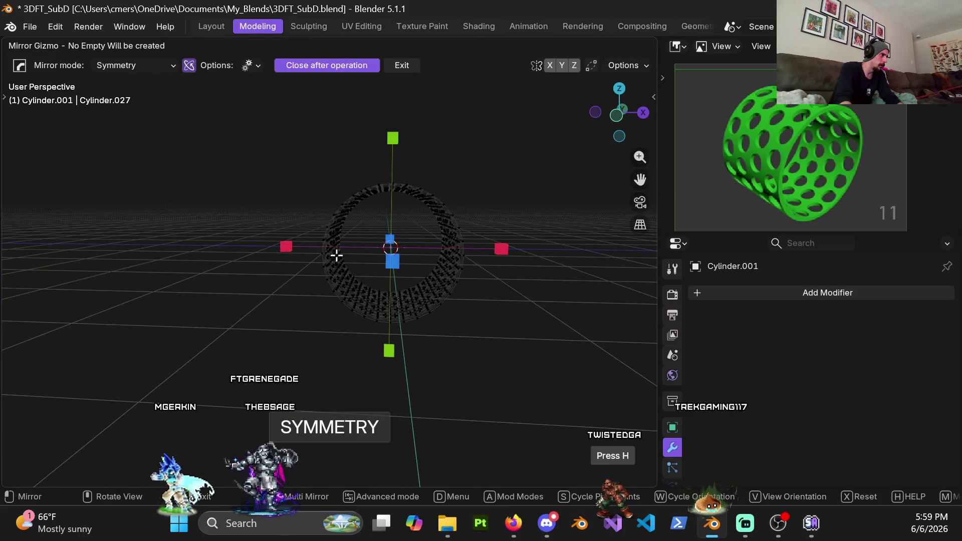
pyautogui.click(293, 250)
pyautogui.moveTo(350, 236); pyautogui.dragTo(318, 228, button='middle')
pyautogui.hotkey('alt', 'x')
pyautogui.rightClick(382, 245)
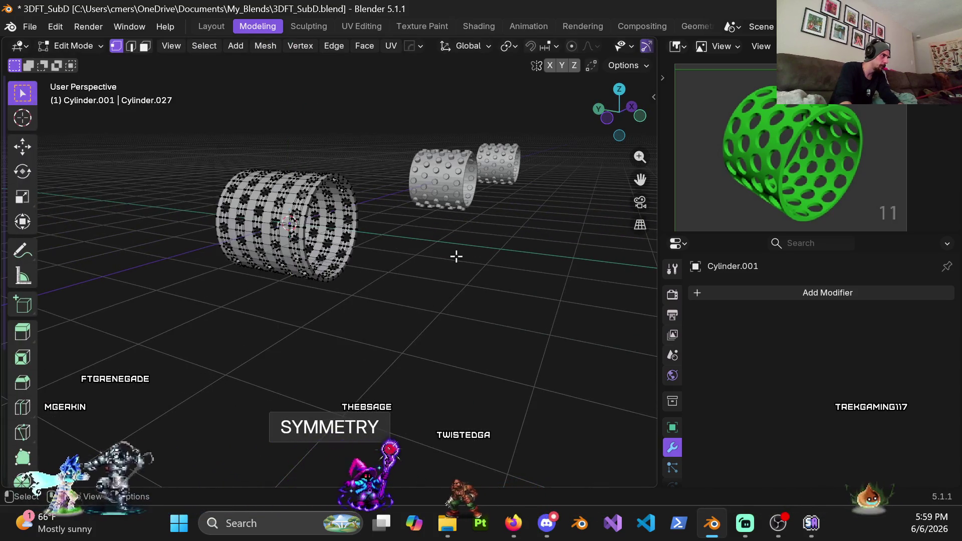
# Zoom in on a hole and test-move the selected vertex twice, cancelling both moves.
pyautogui.scroll(2, 351, 234)
pyautogui.scroll(2, 378, 355)
pyautogui.scroll(3, 378, 355)
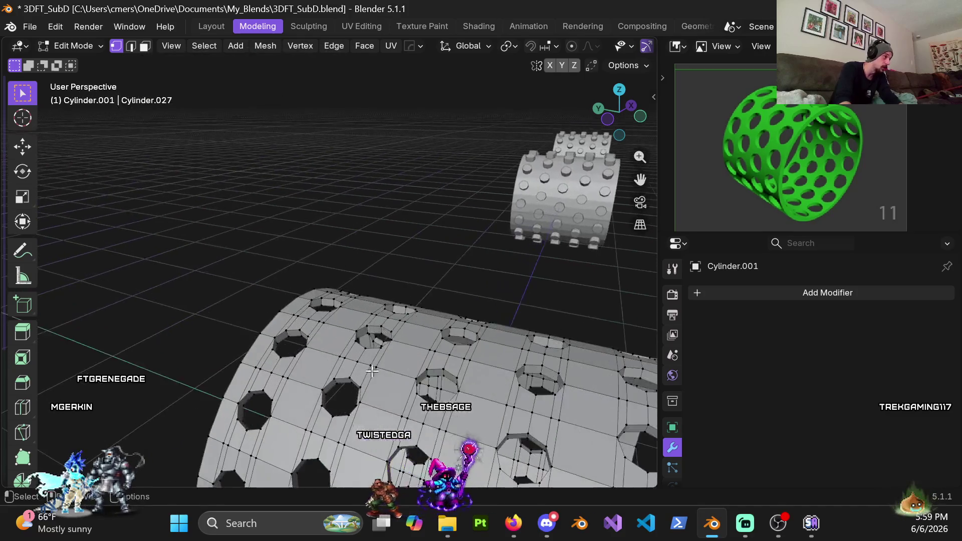
pyautogui.scroll(2, 301, 220)
pyautogui.scroll(1, 300, 220)
pyautogui.scroll(1, 303, 222)
pyautogui.scroll(2, 321, 228)
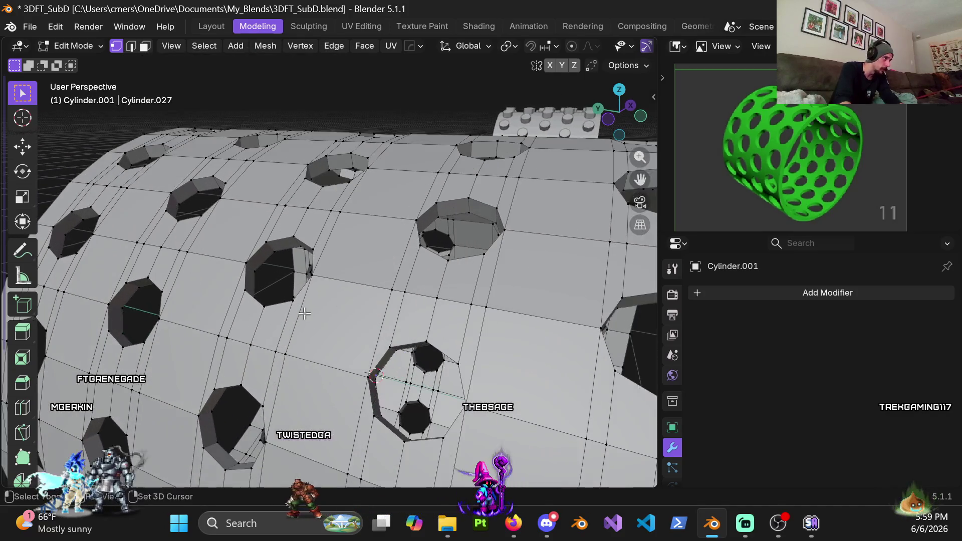
pyautogui.scroll(2, 332, 232)
pyautogui.moveTo(332, 232)
pyautogui.mouseDown(button='middle')
pyautogui.moveTo(417, 227)
pyautogui.moveTo(406, 237)
pyautogui.mouseUp(button='middle')
pyautogui.press('g')
pyautogui.press('Escape')
pyautogui.keyDown('shift'); pyautogui.moveTo(341, 215); pyautogui.dragTo(392, 216, button='middle'); pyautogui.keyUp('shift')
pyautogui.press('g')
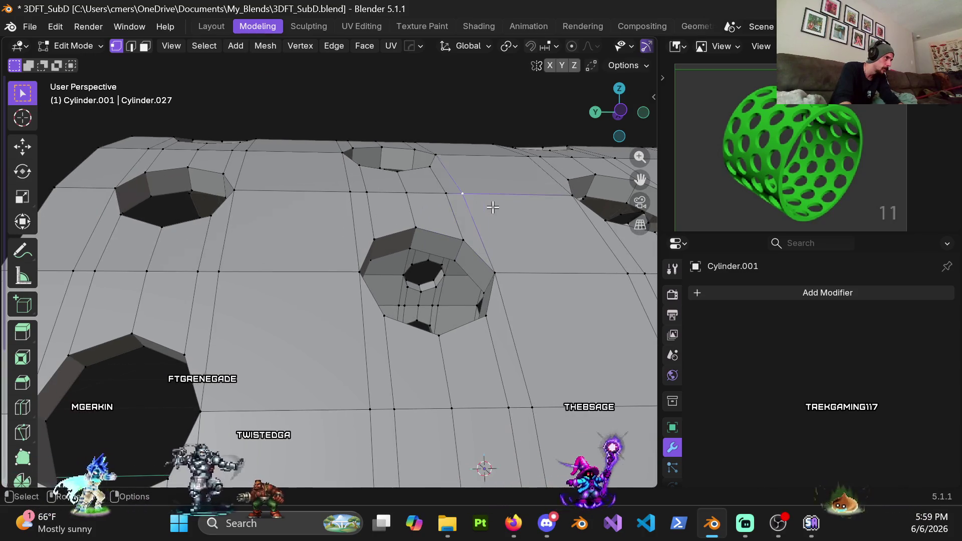
pyautogui.press('Escape')
# Select two neighbouring hole-rim vertices, then zoom out and return to Object Mode.
pyautogui.moveTo(292, 227); pyautogui.dragTo(358, 204, button='middle')
pyautogui.click(320, 181)
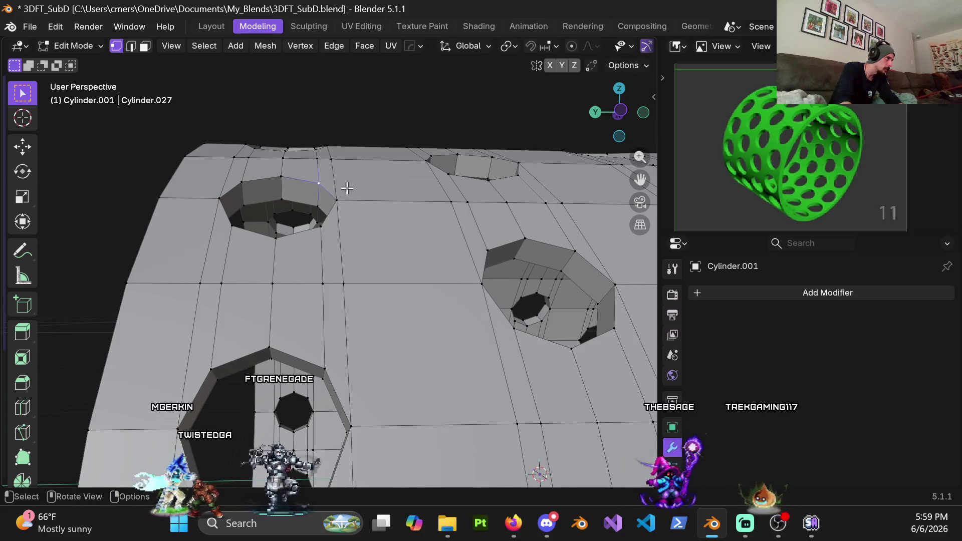
pyautogui.click(277, 179)
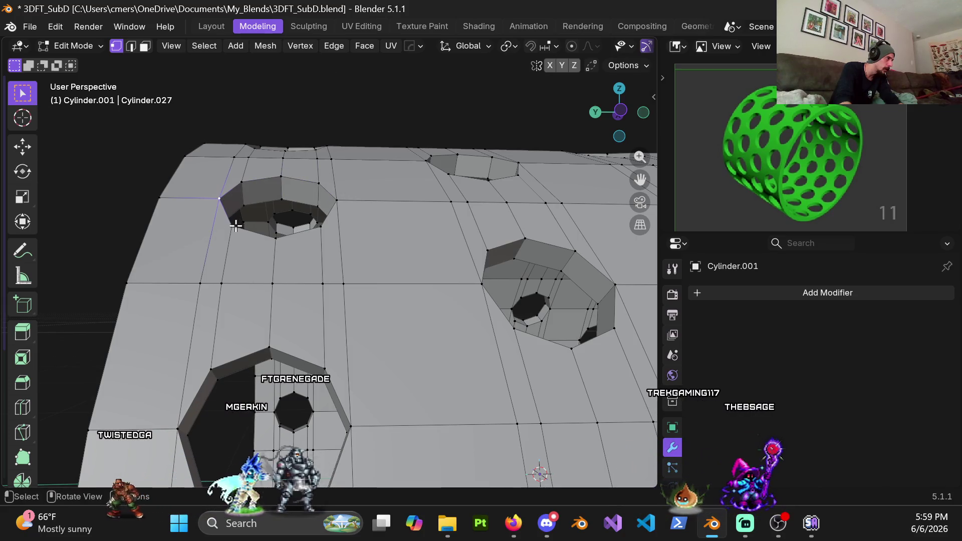
pyautogui.scroll(-3, 235, 224)
pyautogui.scroll(-3, 235, 224)
pyautogui.moveTo(236, 224); pyautogui.dragTo(319, 267, button='middle')
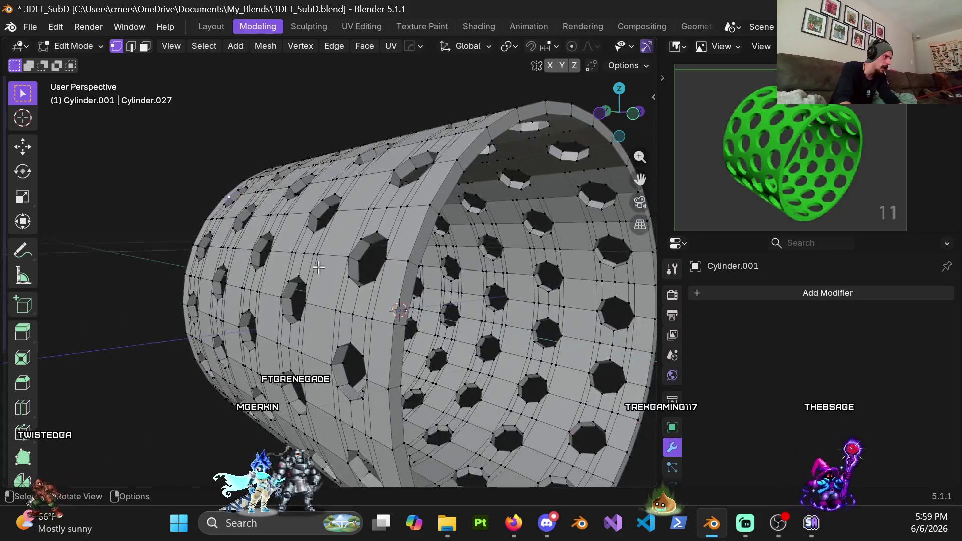
pyautogui.scroll(-5, 331, 279)
pyautogui.press('Tab')
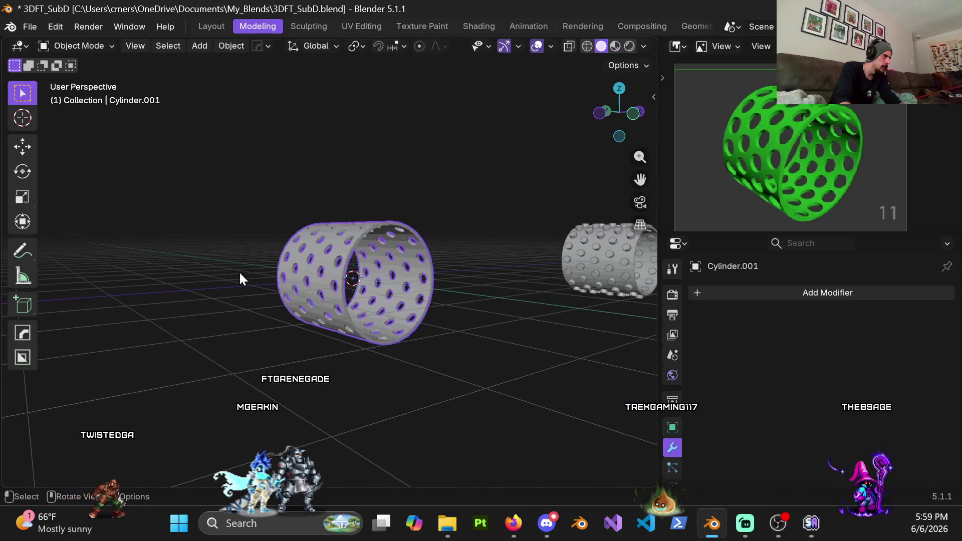
# Add a level 4 Subdivision to the holed cylinder with Ctrl+4 and inspect the result.
pyautogui.scroll(4, 360, 183)
pyautogui.moveTo(359, 183)
pyautogui.mouseDown(button='middle')
pyautogui.moveTo(368, 254)
pyautogui.moveTo(309, 271)
pyautogui.mouseUp(button='middle')
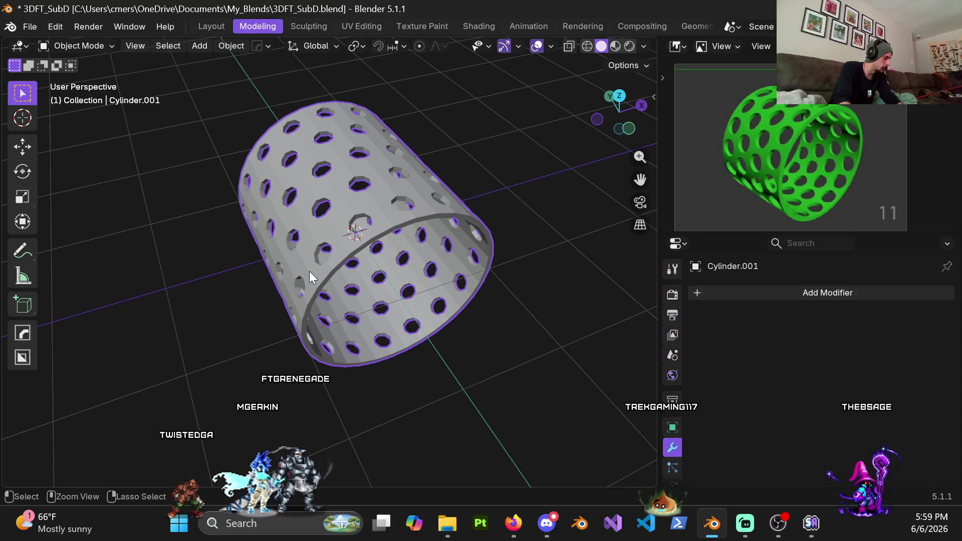
pyautogui.hotkey('ctrl', '4')
pyautogui.moveTo(332, 209)
pyautogui.mouseDown(button='middle')
pyautogui.moveTo(404, 173)
pyautogui.moveTo(384, 205)
pyautogui.mouseUp(button='middle')
pyautogui.scroll(4, 398, 167)
pyautogui.moveTo(398, 167)
pyautogui.mouseDown(button='middle')
pyautogui.moveTo(317, 139)
pyautogui.moveTo(194, 116)
pyautogui.moveTo(372, 130)
pyautogui.moveTo(290, 215)
pyautogui.mouseUp(button='middle')
pyautogui.scroll(-5, 372, 130)
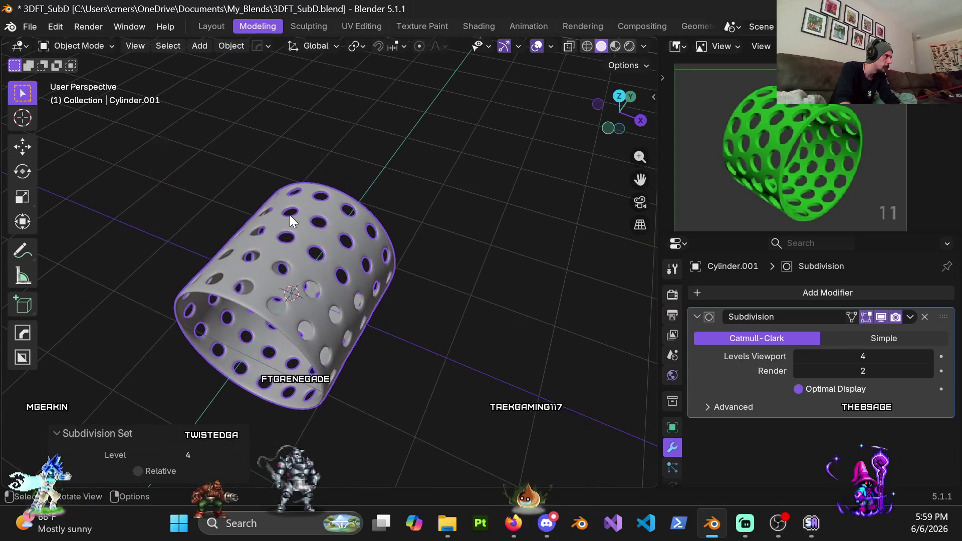
# Apply Shade Auto Smooth to add a 30° Smooth by Angle modifier, then inspect the ring.
pyautogui.rightClick(290, 215)
pyautogui.click(249, 182)
pyautogui.moveTo(356, 278)
pyautogui.mouseDown(button='middle')
pyautogui.moveTo(326, 264)
pyautogui.moveTo(369, 194)
pyautogui.moveTo(266, 200)
pyautogui.moveTo(287, 159)
pyautogui.moveTo(323, 230)
pyautogui.moveTo(307, 172)
pyautogui.moveTo(359, 172)
pyautogui.moveTo(362, 129)
pyautogui.moveTo(333, 117)
pyautogui.moveTo(264, 136)
pyautogui.moveTo(348, 195)
pyautogui.mouseUp(button='middle')
pyautogui.scroll(1, 348, 194)
pyautogui.scroll(2, 350, 190)
pyautogui.scroll(3, 360, 218)
# Check the mesh briefly in Edit Mode, return to Object Mode, and delete the Subdivision modifier.
pyautogui.hotkey('ctrl', 'Tab')
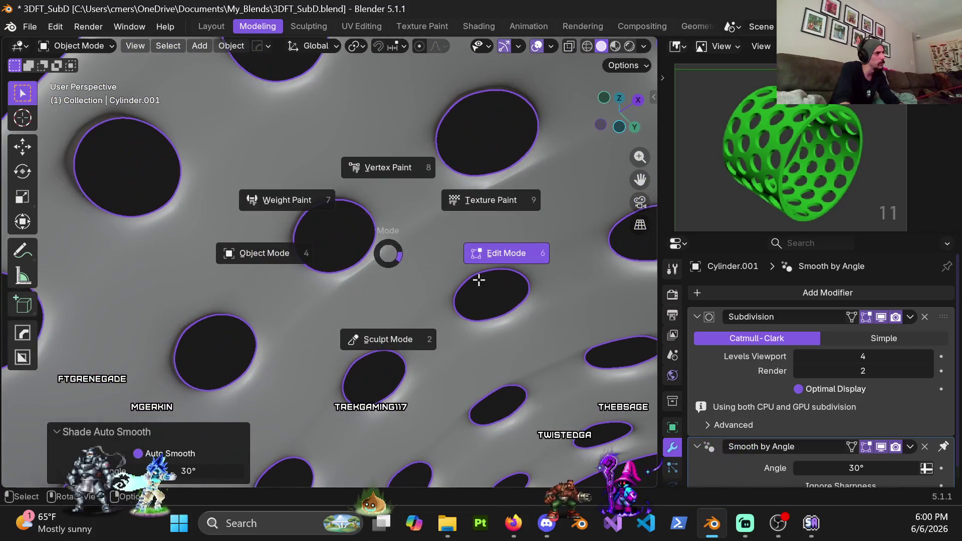
pyautogui.click(485, 278)
pyautogui.scroll(2, 393, 251)
pyautogui.scroll(2, 349, 240)
pyautogui.moveTo(349, 240)
pyautogui.mouseDown(button='middle')
pyautogui.moveTo(421, 230)
pyautogui.moveTo(479, 247)
pyautogui.moveTo(511, 229)
pyautogui.mouseUp(button='middle')
pyautogui.hotkey('ctrl', 'Tab')
pyautogui.click(399, 257)
pyautogui.moveTo(342, 200)
pyautogui.mouseDown(button='middle')
pyautogui.moveTo(257, 233)
pyautogui.moveTo(402, 414)
pyautogui.moveTo(338, 316)
pyautogui.moveTo(351, 328)
pyautogui.moveTo(427, 202)
pyautogui.moveTo(209, 206)
pyautogui.moveTo(449, 390)
pyautogui.moveTo(443, 309)
pyautogui.moveTo(333, 178)
pyautogui.moveTo(358, 211)
pyautogui.moveTo(366, 287)
pyautogui.moveTo(369, 254)
pyautogui.mouseUp(button='middle')
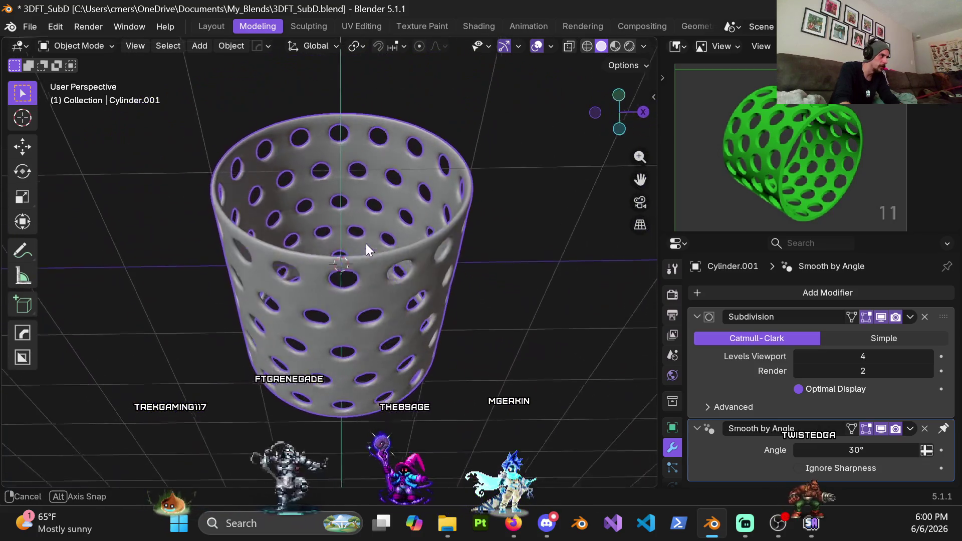
pyautogui.scroll(5, 357, 238)
pyautogui.moveTo(365, 210)
pyautogui.mouseDown(button='middle')
pyautogui.moveTo(344, 300)
pyautogui.moveTo(329, 285)
pyautogui.moveTo(343, 198)
pyautogui.moveTo(481, 199)
pyautogui.moveTo(580, 242)
pyautogui.moveTo(377, 250)
pyautogui.moveTo(422, 290)
pyautogui.mouseUp(button='middle')
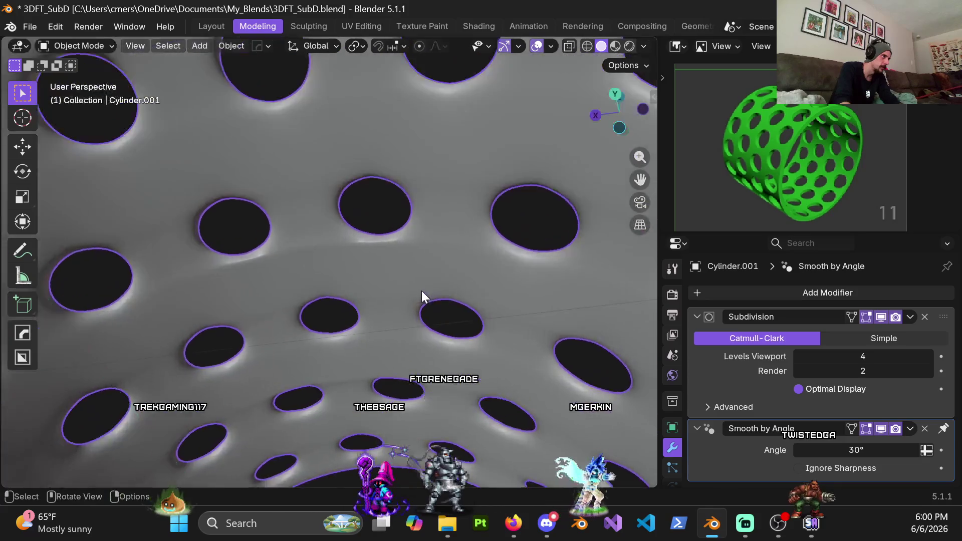
pyautogui.scroll(4, 377, 280)
pyautogui.click(925, 317)
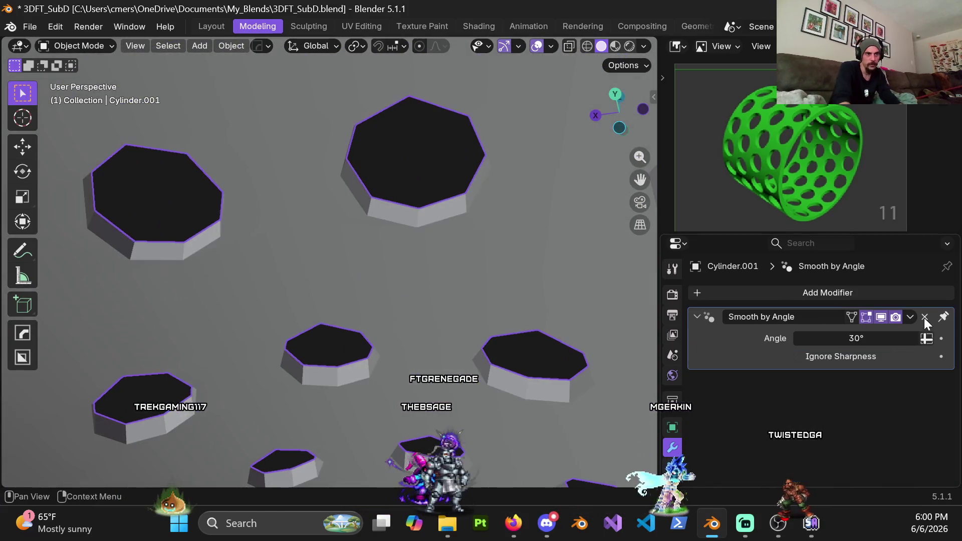
# Delete the Smooth by Angle modifier and shade the cylinder flat.
pyautogui.click(924, 318)
pyautogui.rightClick(384, 230)
pyautogui.click(402, 223)
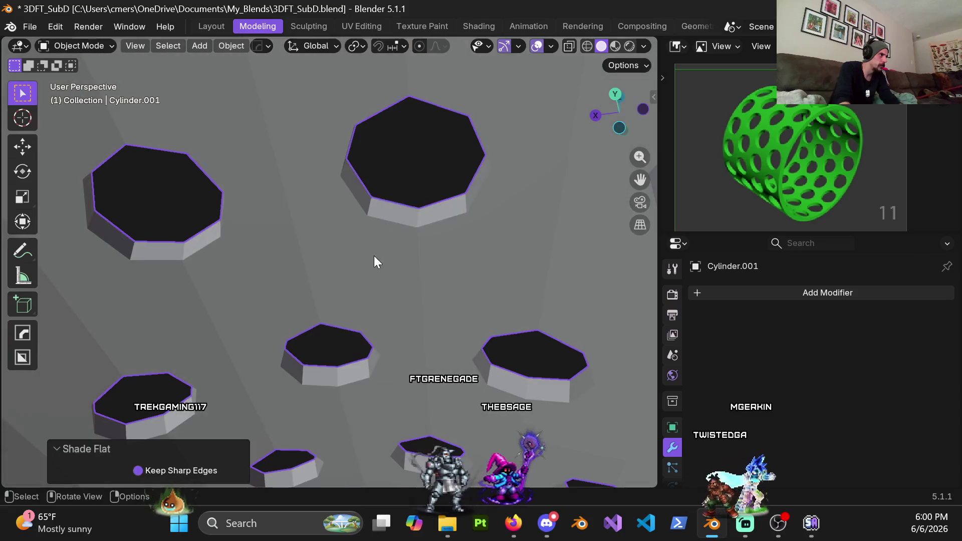
# Enter Edit Mode on the cylinder and switch the viewport to wireframe shading.
pyautogui.press('Tab')
pyautogui.scroll(3, 387, 273)
pyautogui.scroll(3, 378, 247)
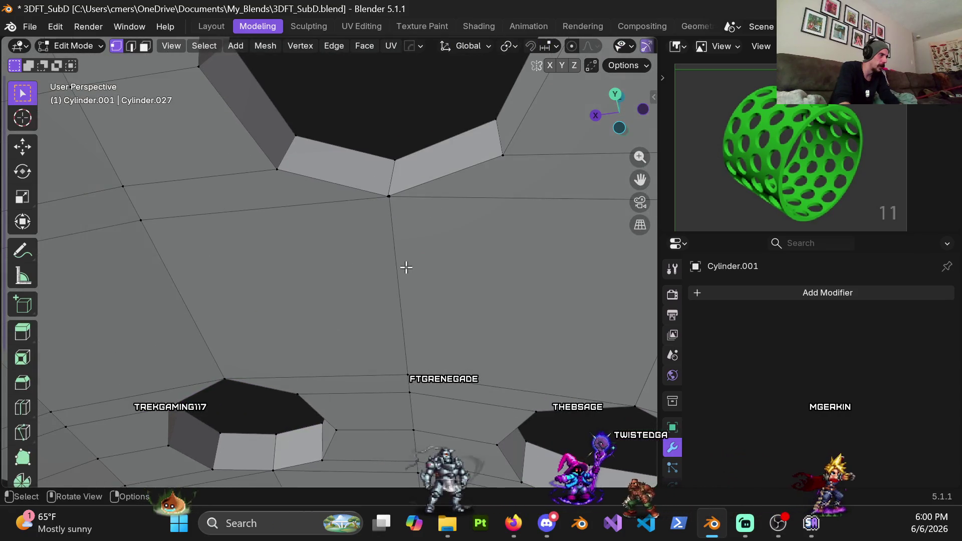
pyautogui.scroll(-3, 389, 273)
pyautogui.press('z')
pyautogui.click(274, 272)
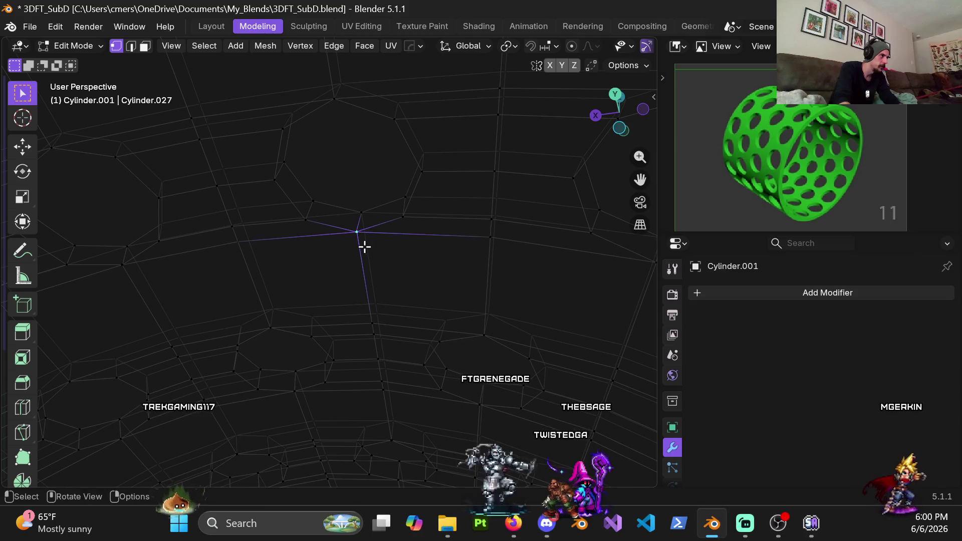
# Merge the selected stray vertices at center, nudge the result, and merge again at center.
pyautogui.press('q')
pyautogui.moveTo(382, 261)
pyautogui.click(425, 272)
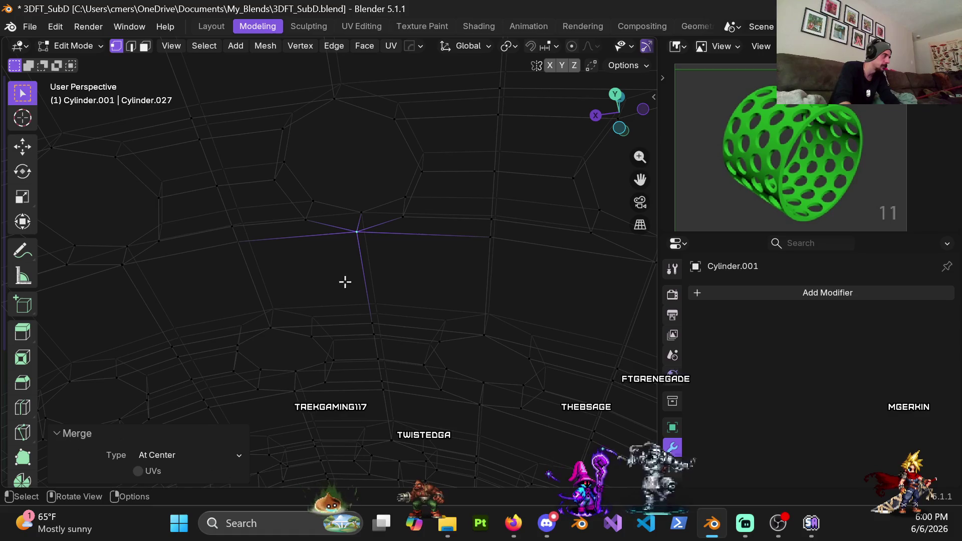
pyautogui.moveTo(311, 273)
pyautogui.mouseDown(button='middle')
pyautogui.moveTo(289, 387)
pyautogui.moveTo(409, 247)
pyautogui.moveTo(353, 213)
pyautogui.moveTo(313, 264)
pyautogui.mouseUp(button='middle')
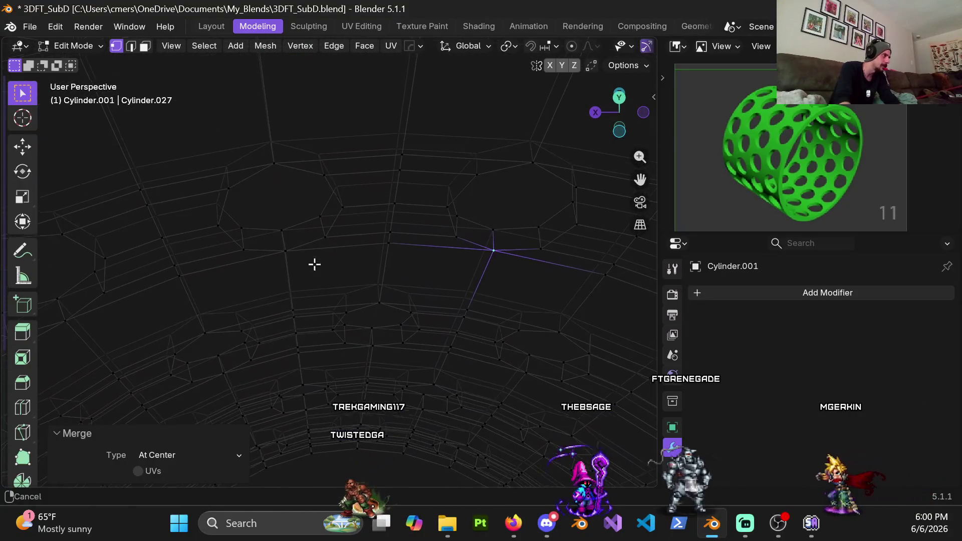
pyautogui.press('g')
pyautogui.click(288, 251)
pyautogui.moveTo(275, 247); pyautogui.dragTo(301, 265)
pyautogui.rightClick(315, 266)
pyautogui.click(351, 281)
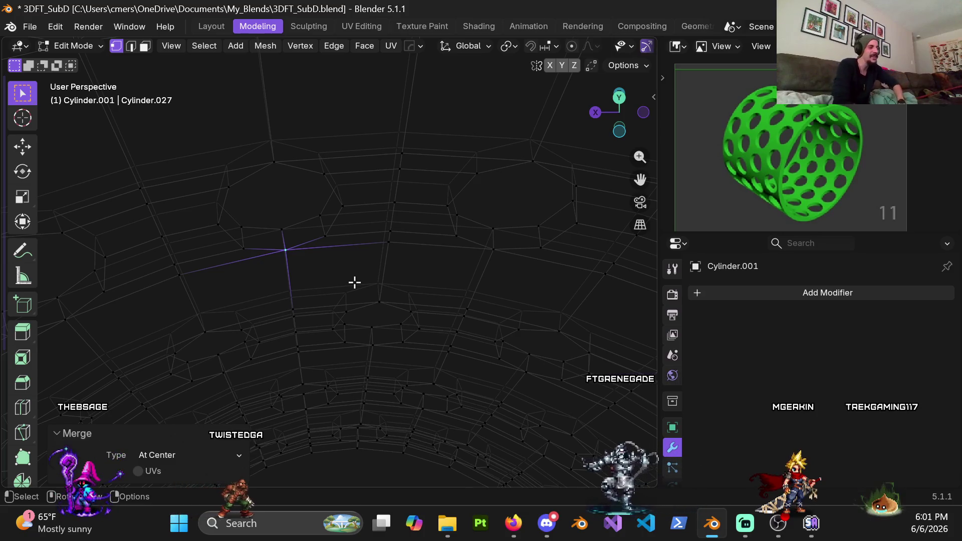
# Select vertices along a hole rim and test a Y-axis move, cancelling it.
pyautogui.moveTo(388, 187); pyautogui.dragTo(286, 266, button='middle')
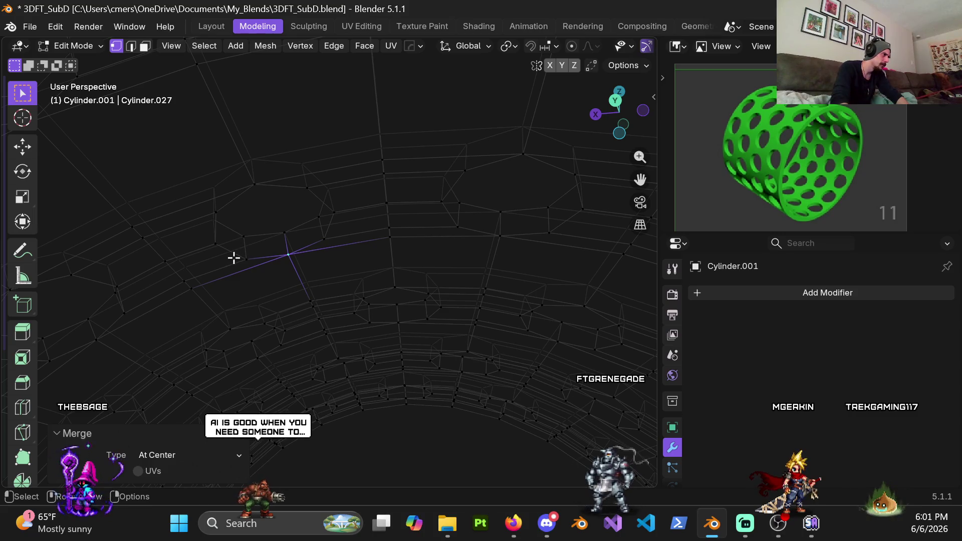
pyautogui.scroll(3, 252, 271)
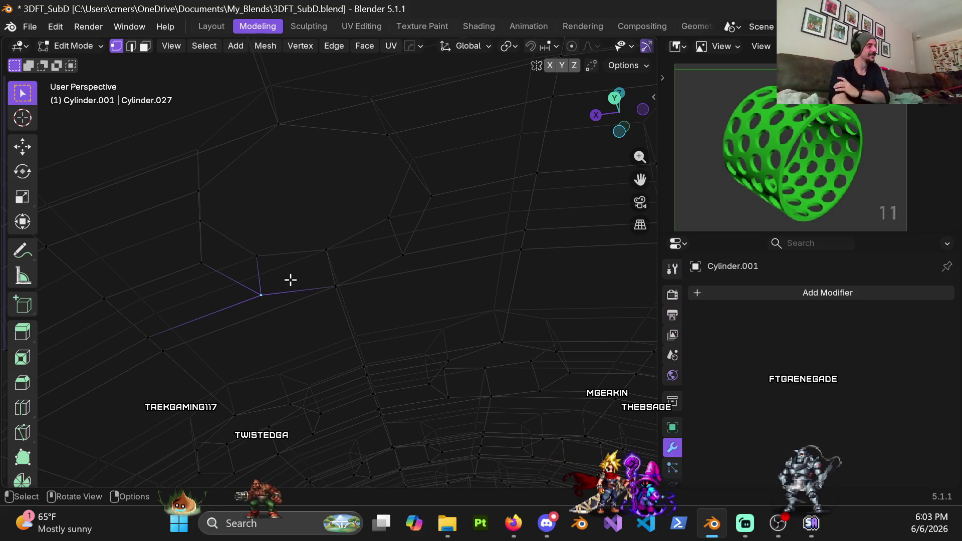
pyautogui.click(337, 294)
pyautogui.click(403, 256)
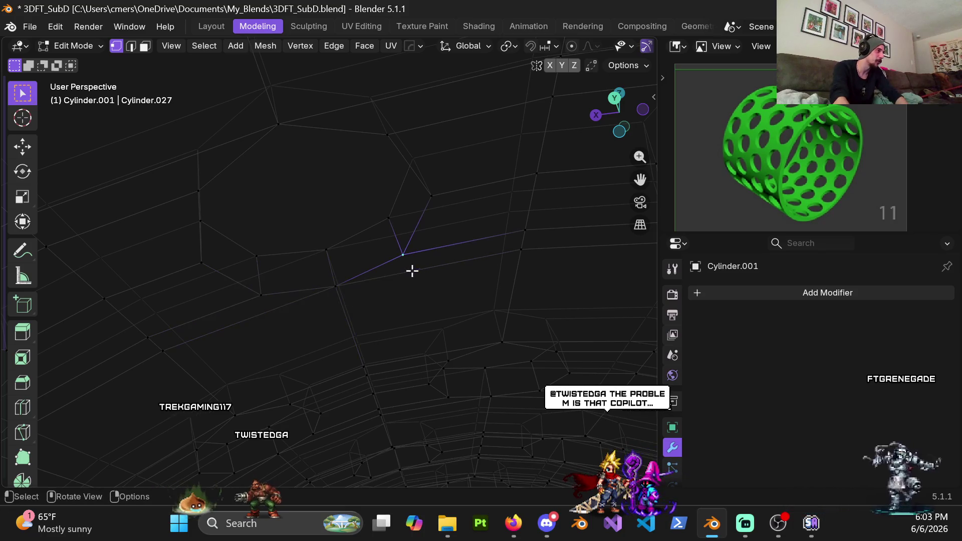
pyautogui.moveTo(425, 197)
pyautogui.mouseDown(button='middle')
pyautogui.moveTo(267, 262)
pyautogui.moveTo(236, 286)
pyautogui.mouseUp(button='middle')
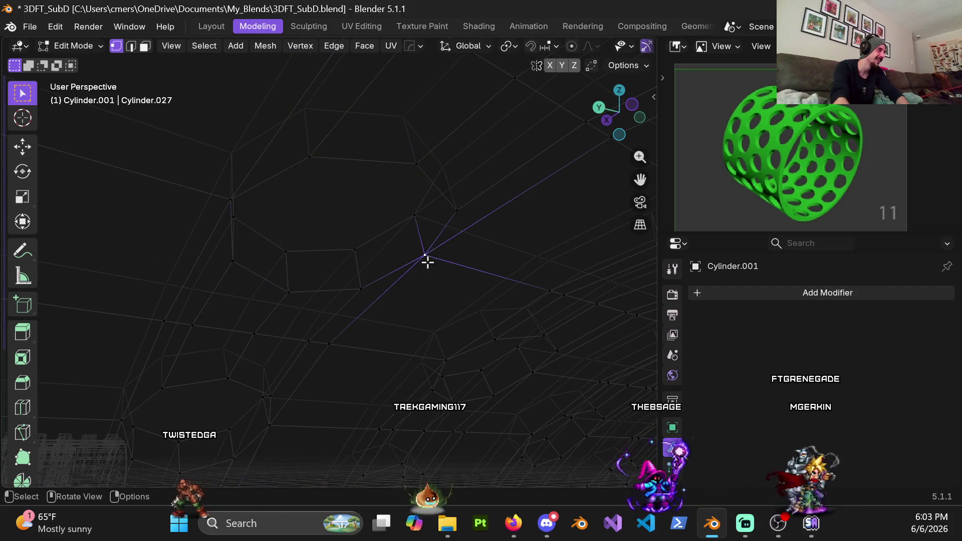
pyautogui.click(405, 217)
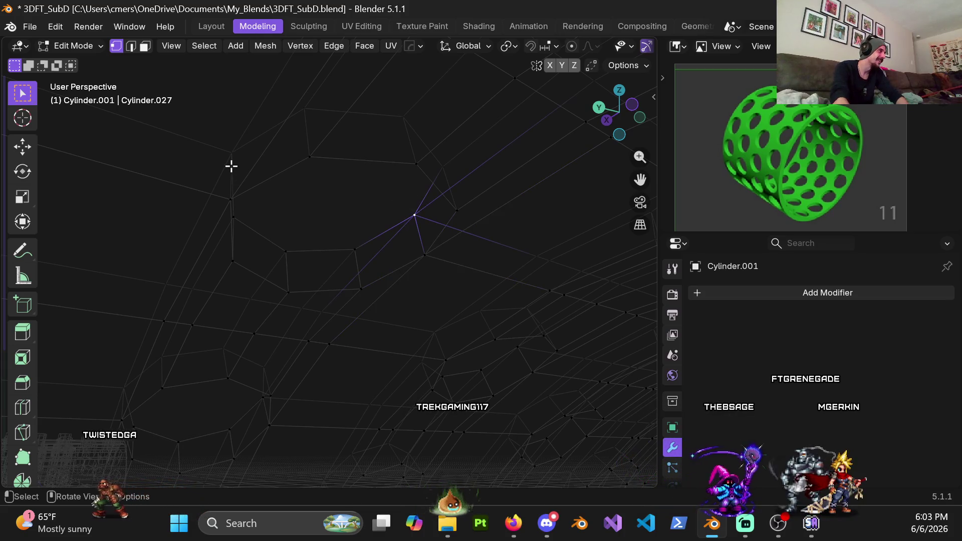
pyautogui.press('g')
pyautogui.press('y')
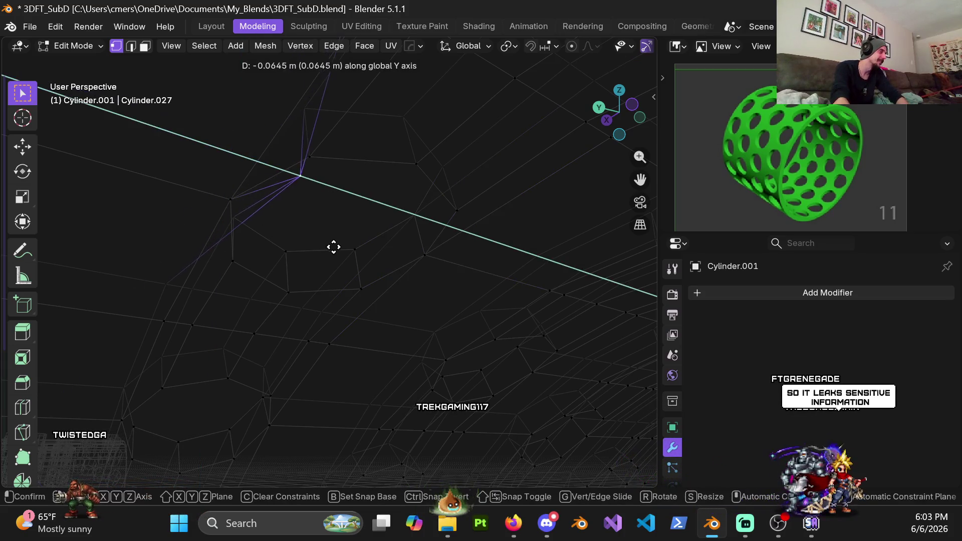
pyautogui.press('Escape')
# Re-angle the wireframe, select another vertex near a hole, and test-move it without committing.
pyautogui.scroll(-3, 340, 263)
pyautogui.scroll(3, 340, 264)
pyautogui.moveTo(329, 232)
pyautogui.mouseDown(button='middle')
pyautogui.moveTo(197, 151)
pyautogui.moveTo(330, 228)
pyautogui.mouseUp(button='middle')
pyautogui.keyDown('shift'); pyautogui.moveTo(233, 207); pyautogui.dragTo(295, 256, button='middle'); pyautogui.keyUp('shift')
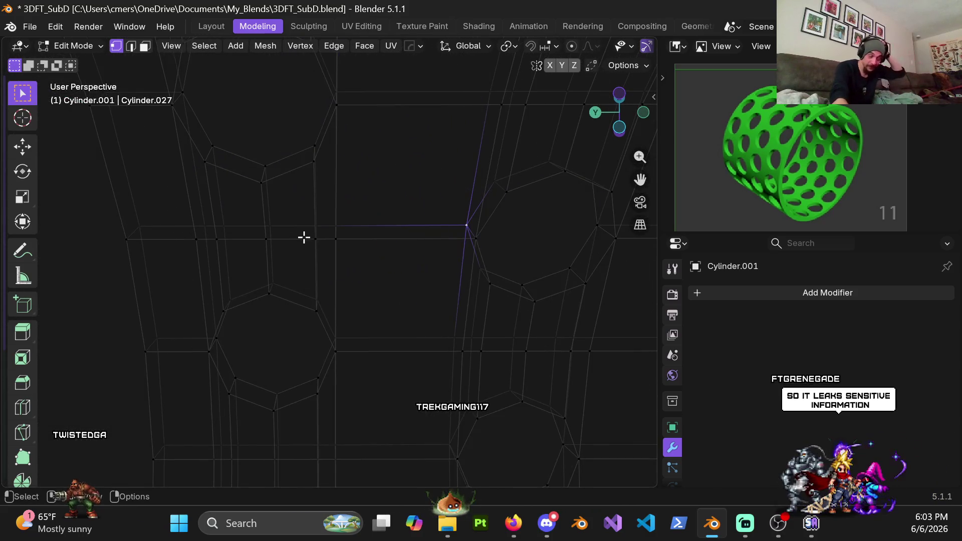
pyautogui.moveTo(323, 186); pyautogui.dragTo(398, 189, button='middle')
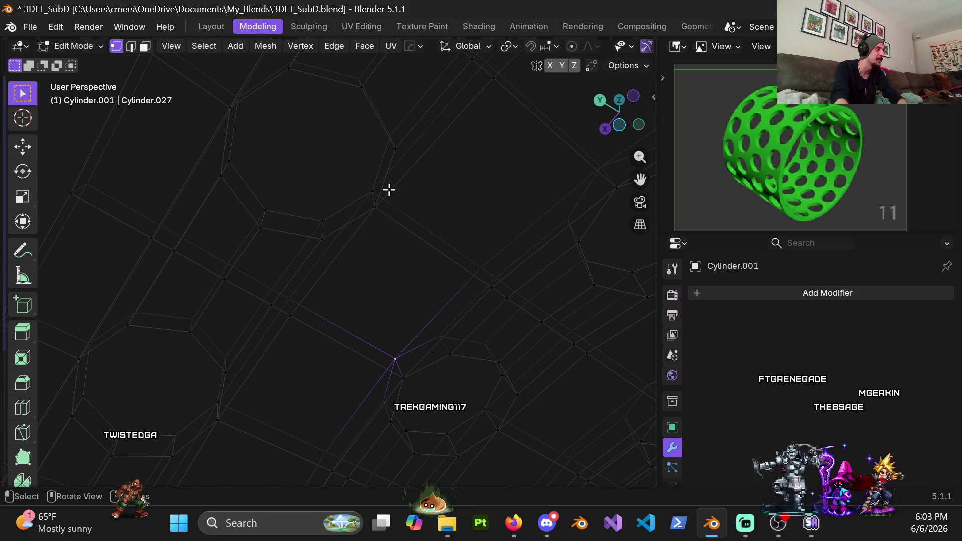
pyautogui.moveTo(377, 195); pyautogui.dragTo(391, 243, button='middle')
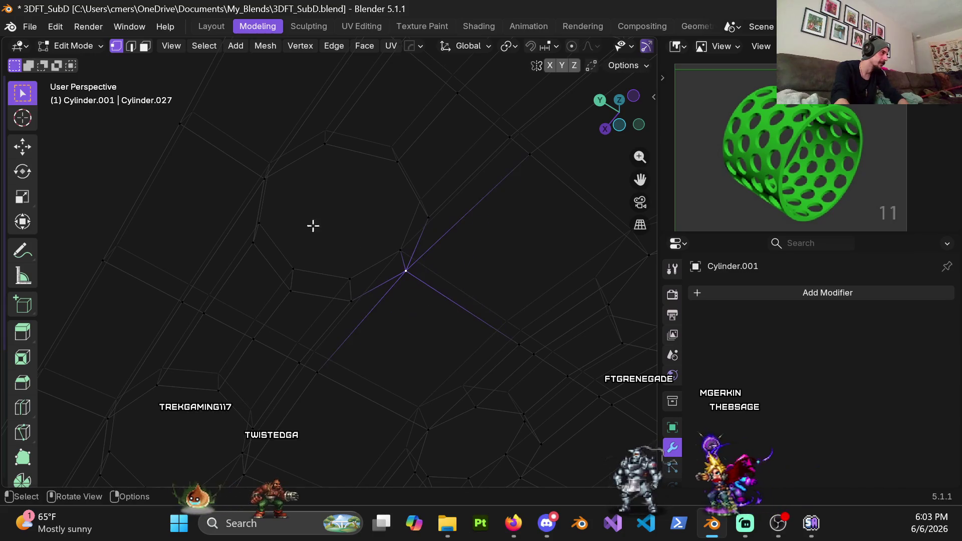
pyautogui.click(260, 180)
pyautogui.press('g')
pyautogui.press('Escape')
pyautogui.press('g')
pyautogui.press('Escape')
pyautogui.moveTo(359, 243)
pyautogui.mouseDown(button='middle')
pyautogui.moveTo(338, 160)
pyautogui.moveTo(390, 203)
pyautogui.moveTo(306, 181)
pyautogui.moveTo(265, 153)
pyautogui.mouseUp(button='middle')
pyautogui.scroll(-5, 266, 232)
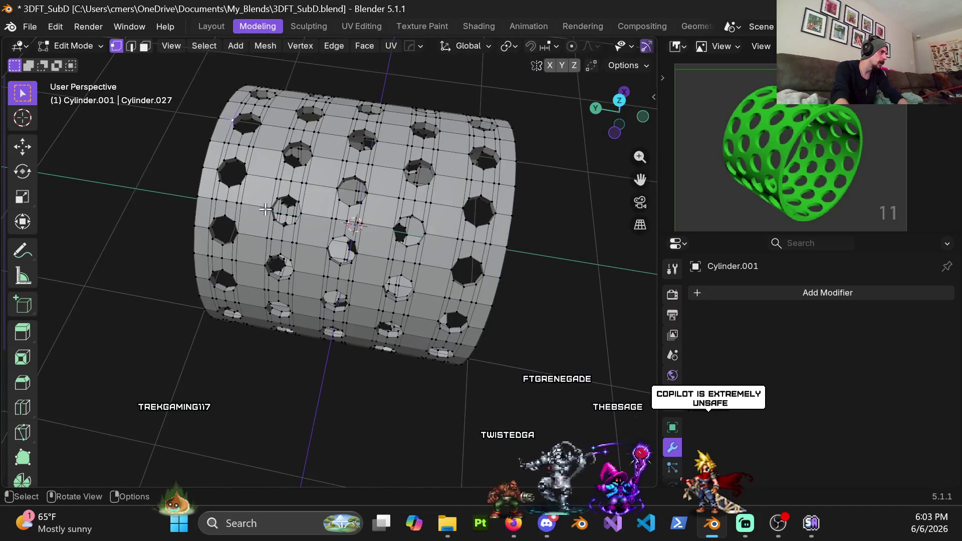
# Zoom to a hole and test-move two rim vertices, cancelling each move.
pyautogui.moveTo(266, 232)
pyautogui.mouseDown(button='middle')
pyautogui.moveTo(279, 109)
pyautogui.moveTo(337, 146)
pyautogui.mouseUp(button='middle')
pyautogui.scroll(2, 337, 146)
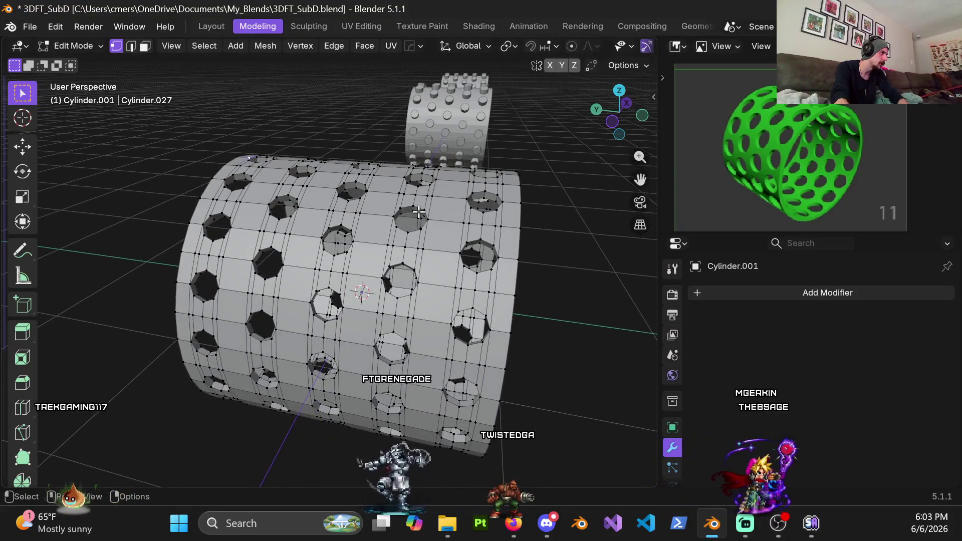
pyautogui.scroll(2, 361, 180)
pyautogui.scroll(3, 381, 217)
pyautogui.scroll(2, 381, 216)
pyautogui.moveTo(381, 217)
pyautogui.mouseDown(button='middle')
pyautogui.moveTo(352, 230)
pyautogui.moveTo(343, 249)
pyautogui.mouseUp(button='middle')
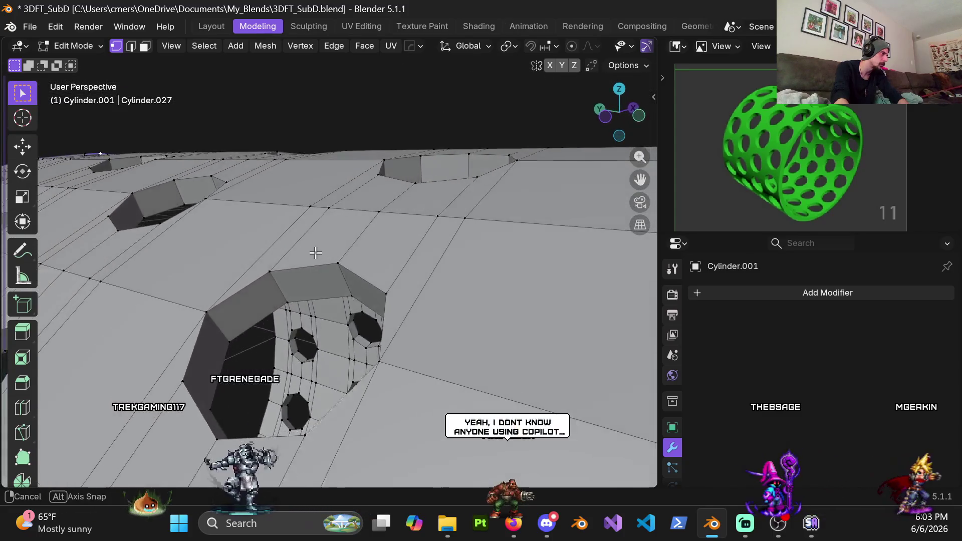
pyautogui.scroll(-4, 343, 249)
pyautogui.moveTo(292, 270); pyautogui.dragTo(312, 247, button='middle')
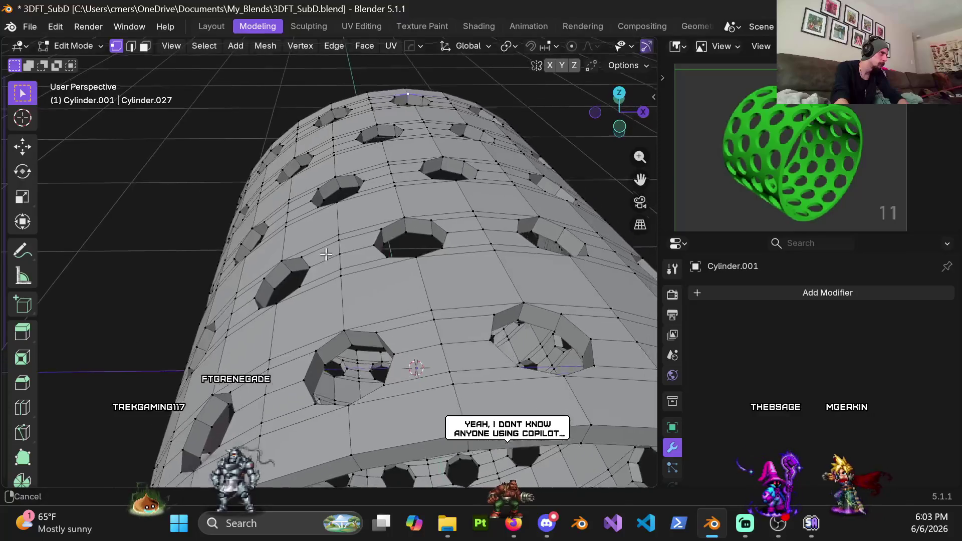
pyautogui.scroll(3, 383, 181)
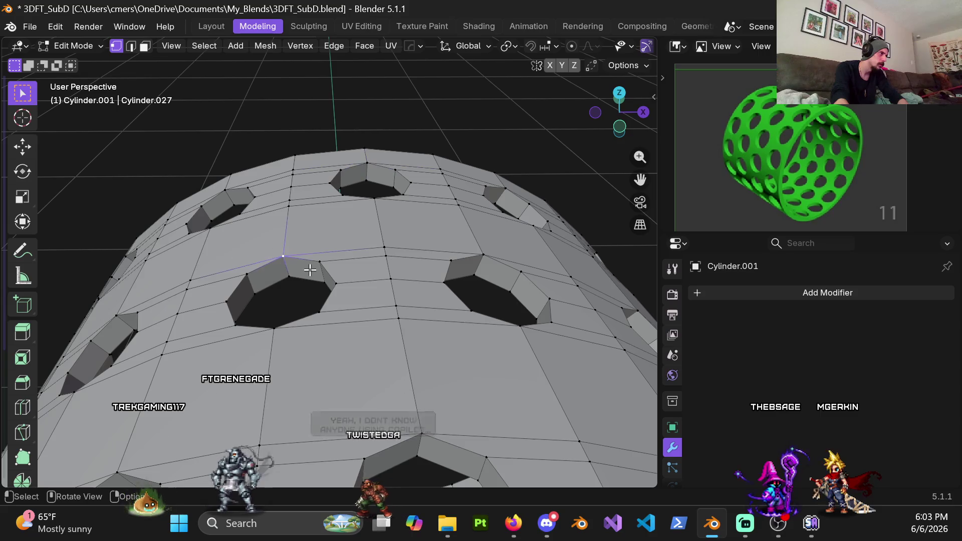
pyautogui.keyDown('ctrl'); pyautogui.scroll(-5, 365, 242); pyautogui.keyUp('ctrl')
pyautogui.press('g')
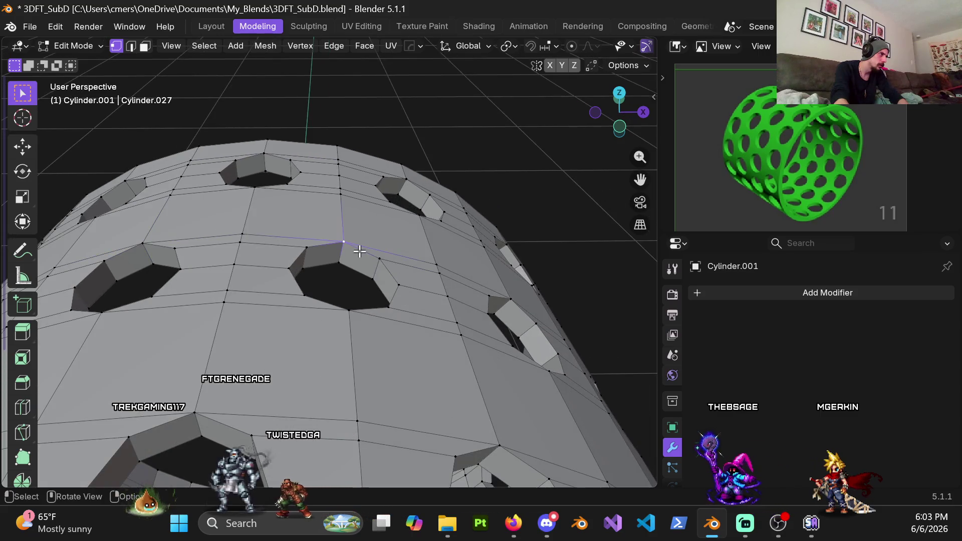
pyautogui.rightClick(378, 249)
pyautogui.click(307, 247)
pyautogui.press('g')
pyautogui.rightClick(282, 266)
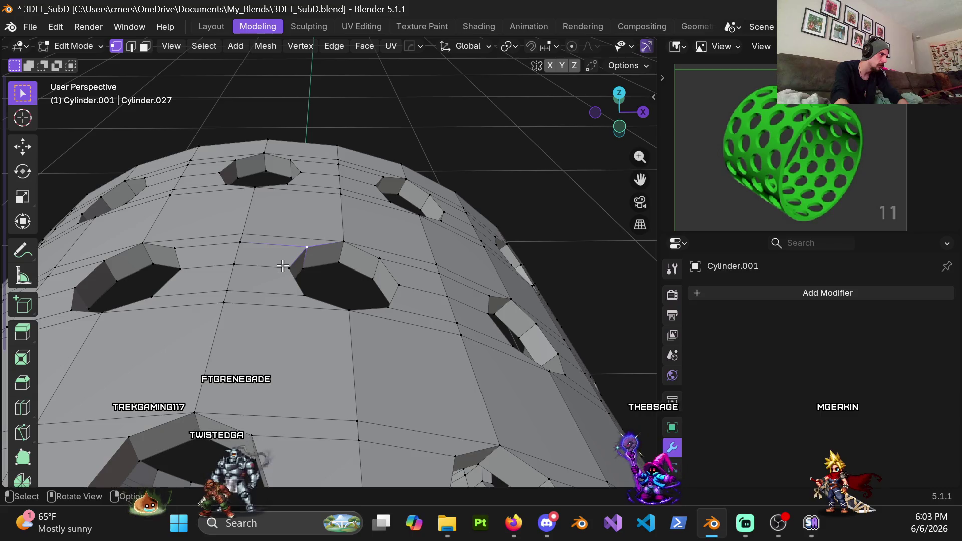
# Test-move more vertices beside the holes from several angles, leaving them in place.
pyautogui.keyDown('ctrl'); pyautogui.scroll(8, 310, 269); pyautogui.keyUp('ctrl')
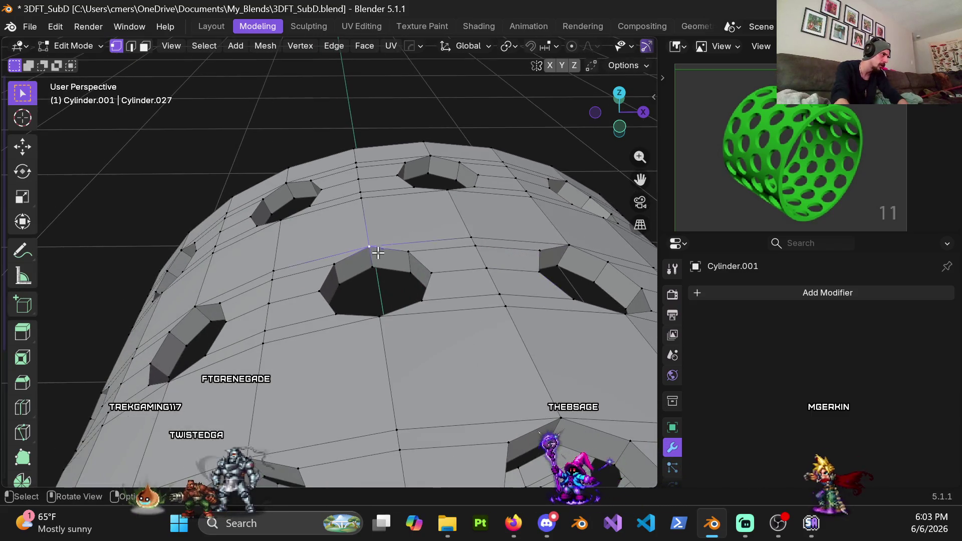
pyautogui.keyDown('ctrl'); pyautogui.scroll(5, 336, 254); pyautogui.keyUp('ctrl')
pyautogui.press('g')
pyautogui.rightClick(329, 258)
pyautogui.click(319, 261)
pyautogui.press('g')
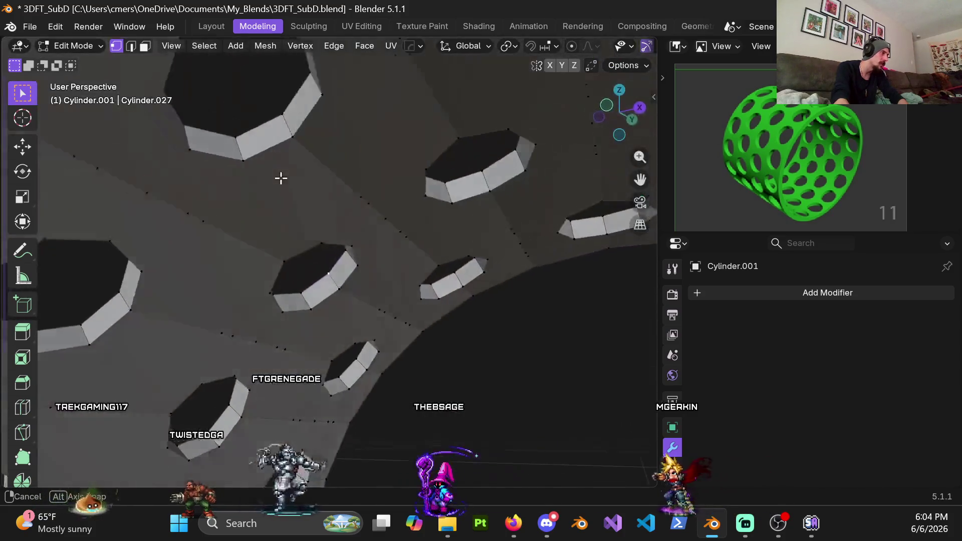
pyautogui.moveTo(362, 249)
pyautogui.mouseDown(button='middle')
pyautogui.moveTo(357, 296)
pyautogui.moveTo(275, 267)
pyautogui.moveTo(373, 215)
pyautogui.mouseUp(button='middle')
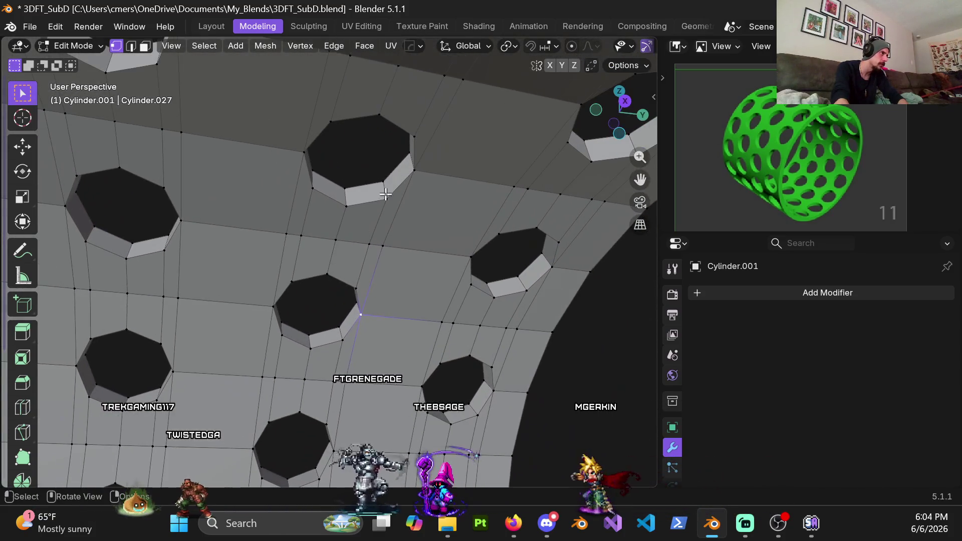
pyautogui.press('g')
pyautogui.rightClick(462, 215)
pyautogui.moveTo(461, 214)
pyautogui.mouseDown(button='middle')
pyautogui.moveTo(338, 193)
pyautogui.moveTo(320, 211)
pyautogui.mouseUp(button='middle')
pyautogui.press('g')
pyautogui.rightClick(366, 227)
pyautogui.keyDown('shift'); pyautogui.moveTo(468, 266); pyautogui.dragTo(314, 264, button='middle'); pyautogui.keyUp('shift')
pyautogui.click(326, 330)
pyautogui.press('g')
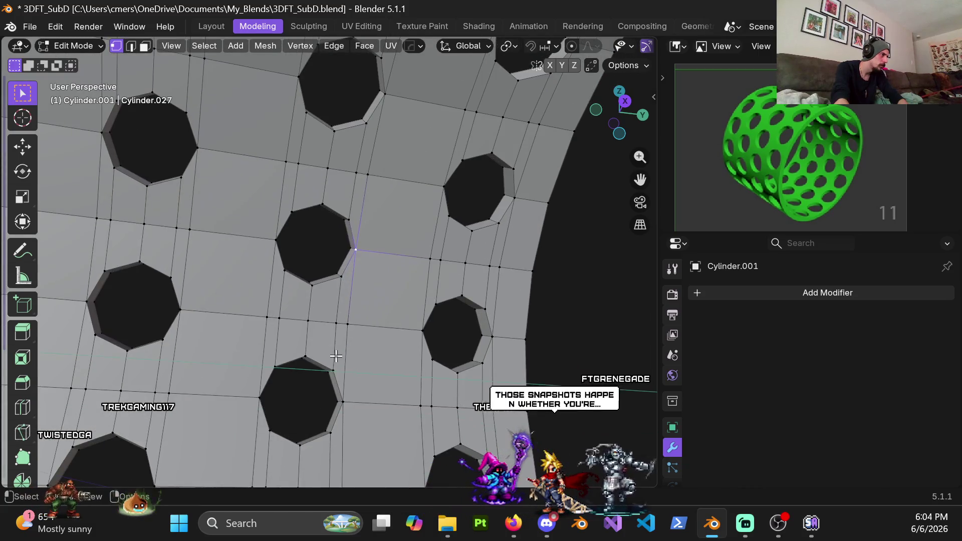
pyautogui.keyDown('shift'); pyautogui.moveTo(330, 343); pyautogui.dragTo(361, 365, button='middle'); pyautogui.keyUp('shift')
pyautogui.press('g')
pyautogui.rightClick(375, 312)
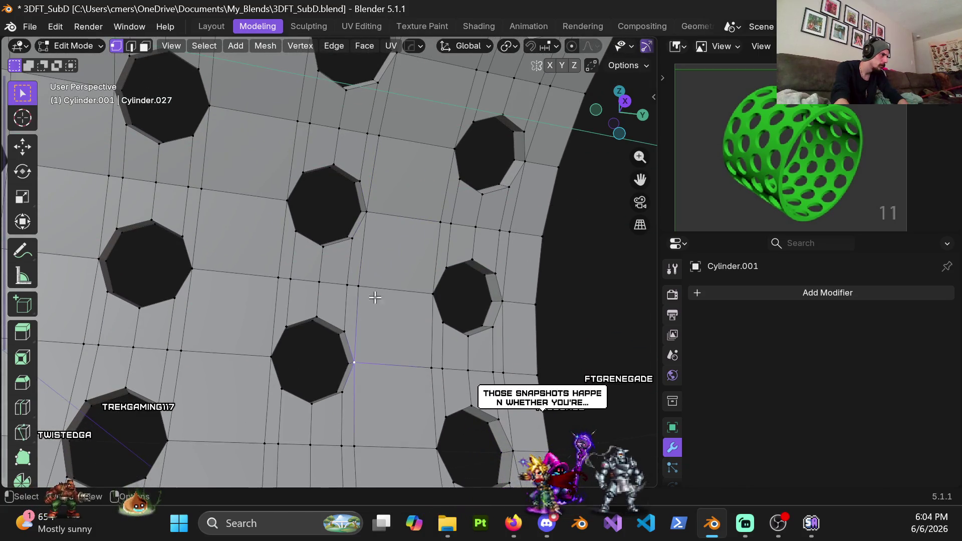
# Check corner vertices of other holes without moving them, then view front-on and return to Object Mode.
pyautogui.click(492, 300)
pyautogui.press('g')
pyautogui.rightClick(454, 319)
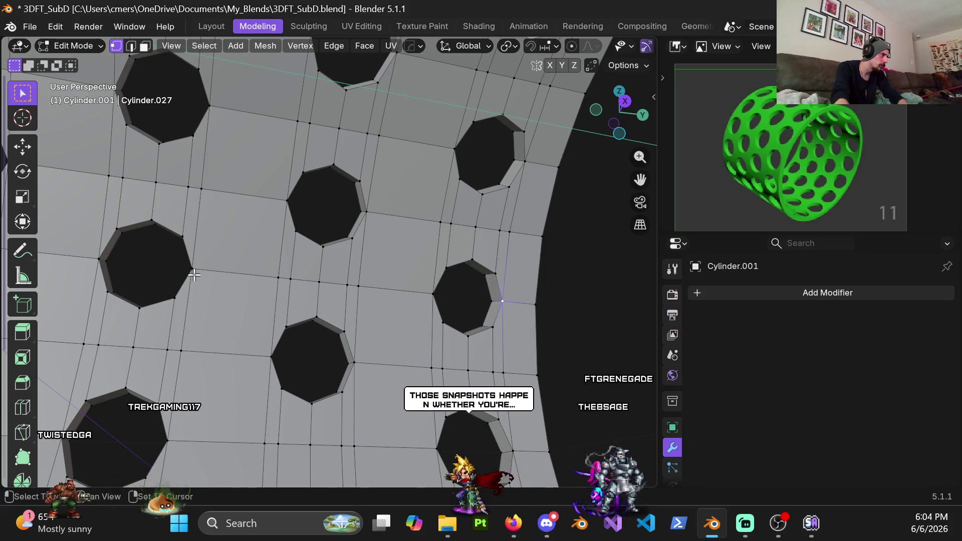
pyautogui.keyDown('shift'); pyautogui.moveTo(227, 280); pyautogui.dragTo(384, 297, button='middle'); pyautogui.keyUp('shift')
pyautogui.rightClick(422, 285)
pyautogui.press('g')
pyautogui.rightClick(351, 261)
pyautogui.click(381, 246)
pyautogui.press('g')
pyautogui.rightClick(402, 256)
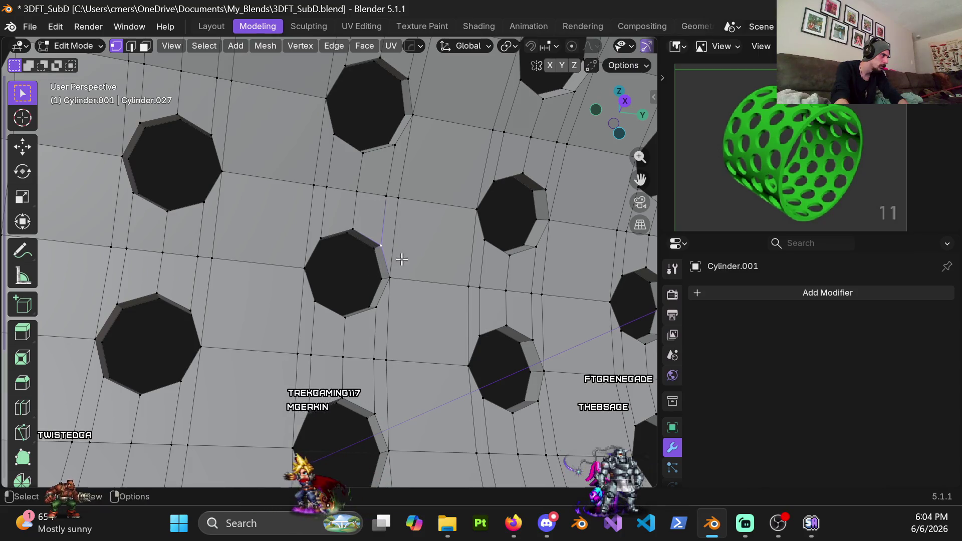
pyautogui.scroll(-5, 401, 257)
pyautogui.moveTo(391, 301); pyautogui.dragTo(404, 328, button='middle')
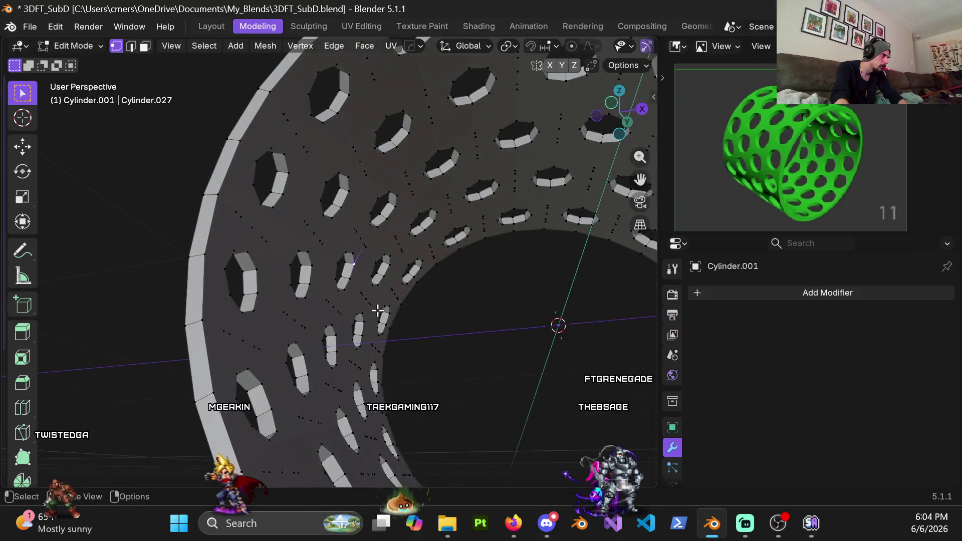
pyautogui.scroll(-3, 388, 297)
pyautogui.scroll(-4, 387, 297)
pyautogui.moveTo(388, 296)
pyautogui.mouseDown(button='middle')
pyautogui.moveTo(343, 308)
pyautogui.moveTo(322, 283)
pyautogui.mouseUp(button='middle')
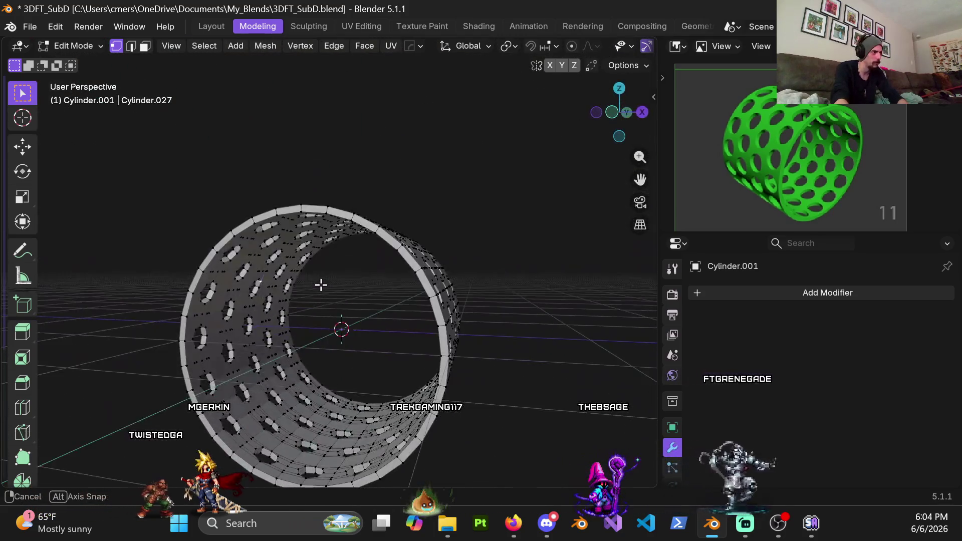
pyautogui.hotkey('ctrl', 'Tab')
pyautogui.click(219, 287)
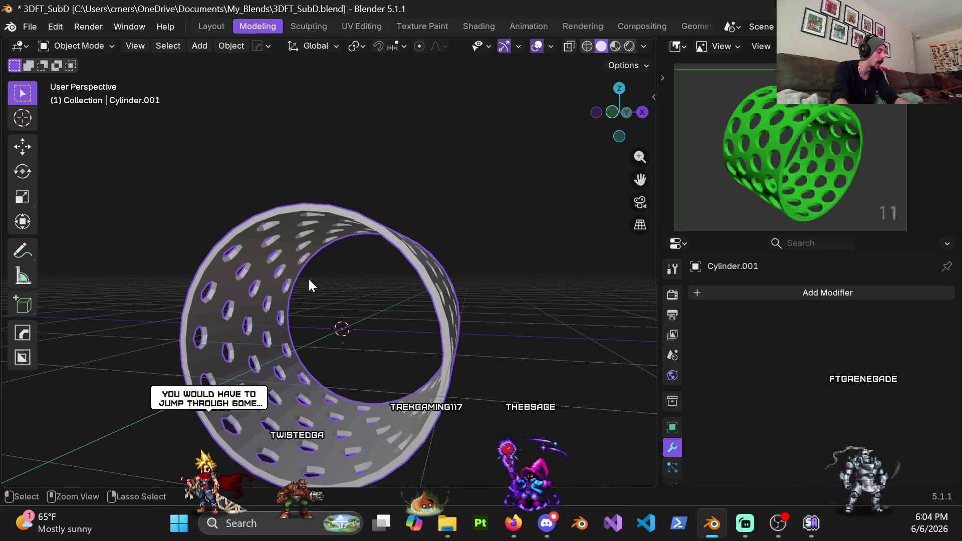
# Add a Subdivision modifier with Ctrl+2, apply Shade Auto Smooth, and set viewport levels to 4.
pyautogui.hotkey('ctrl', '2')
pyautogui.moveTo(299, 284); pyautogui.dragTo(301, 262, button='middle')
pyautogui.scroll(5, 264, 299)
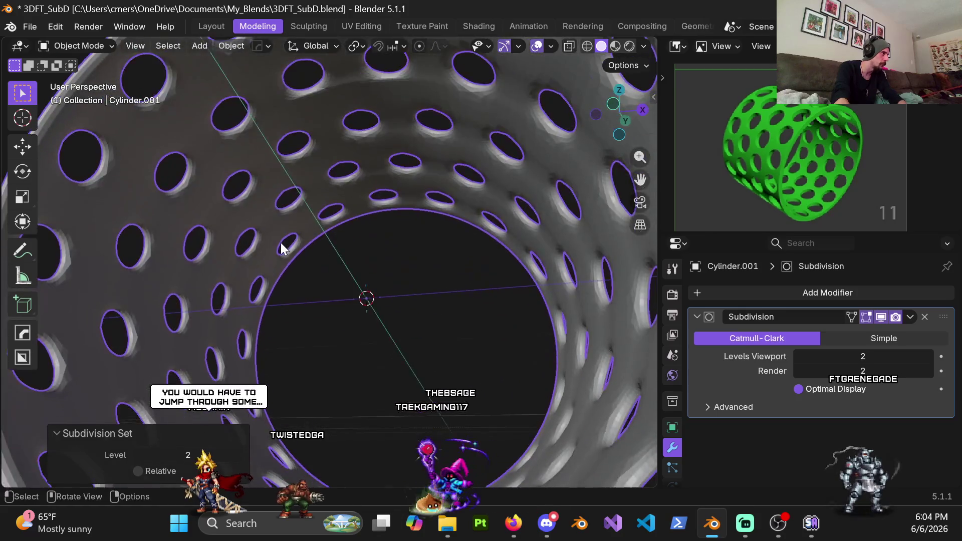
pyautogui.moveTo(264, 293); pyautogui.dragTo(285, 208, button='middle')
pyautogui.rightClick(290, 166)
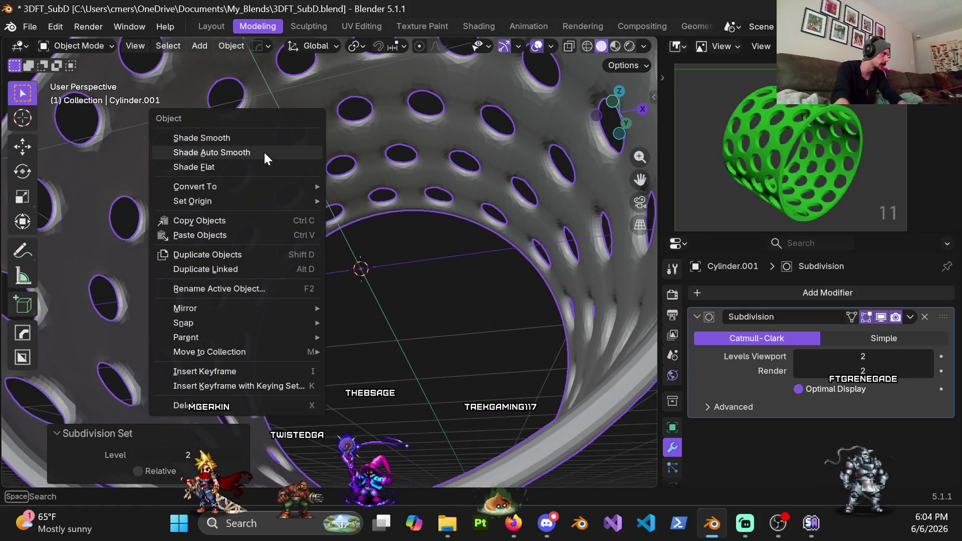
pyautogui.click(263, 153)
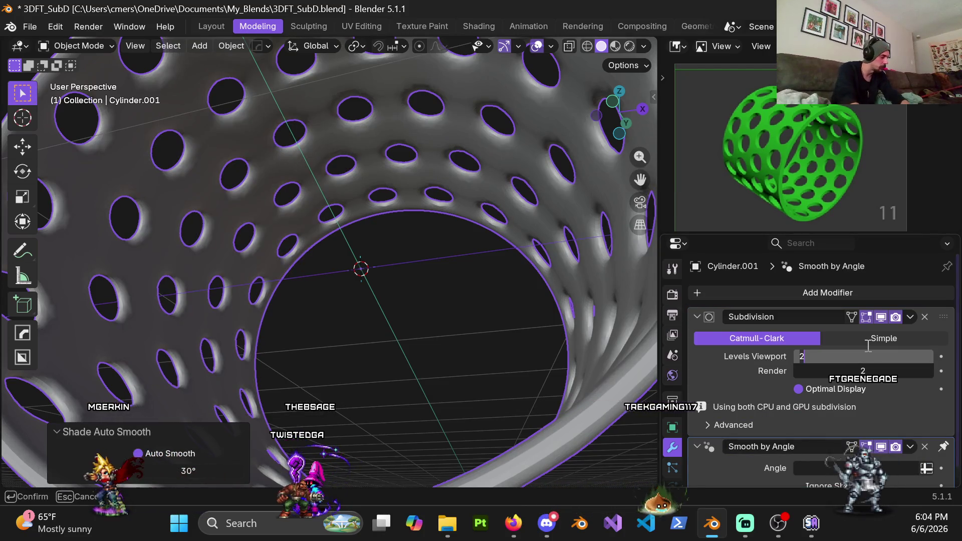
pyautogui.write('4')
pyautogui.press('Return')
# Orbit around the smoothed cylinder to inspect the rounded holes inside and out.
pyautogui.moveTo(374, 173)
pyautogui.keyDown('shift'); pyautogui.mouseDown(button='middle')
pyautogui.moveTo(373, 264)
pyautogui.moveTo(342, 183)
pyautogui.mouseUp(button='middle'); pyautogui.keyUp('shift')
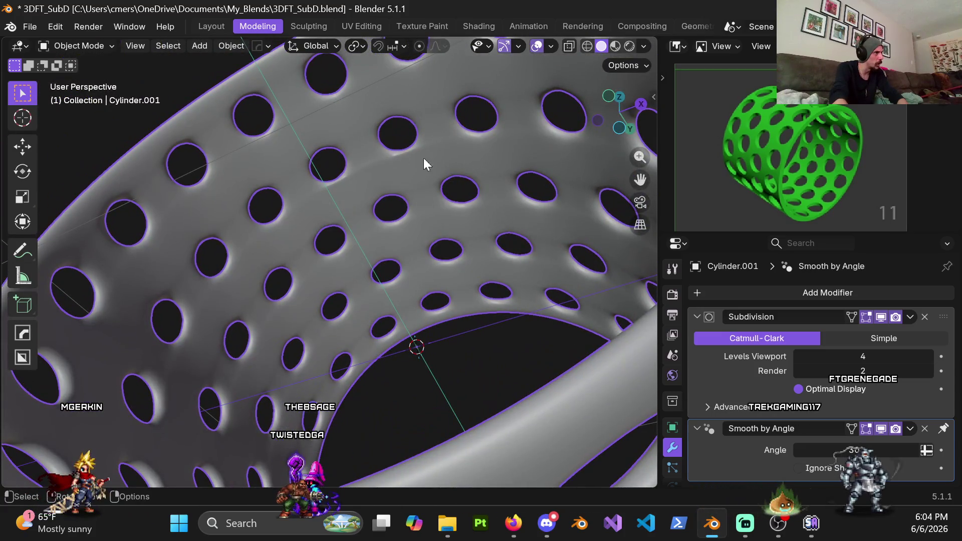
pyautogui.moveTo(447, 169); pyautogui.dragTo(281, 318, button='middle')
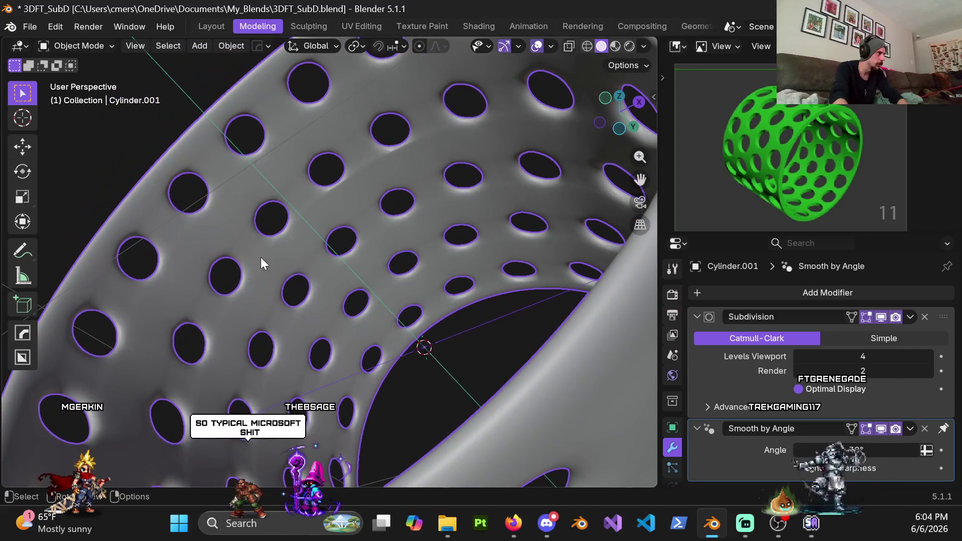
pyautogui.moveTo(261, 257)
pyautogui.mouseDown(button='middle')
pyautogui.moveTo(251, 291)
pyautogui.moveTo(287, 286)
pyautogui.mouseUp(button='middle')
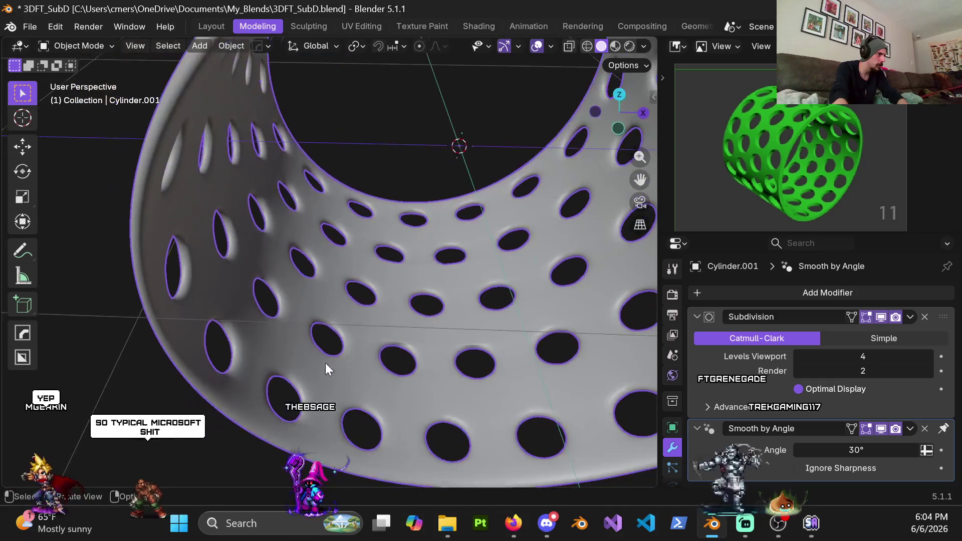
pyautogui.moveTo(278, 200)
pyautogui.mouseDown(button='middle')
pyautogui.moveTo(446, 173)
pyautogui.moveTo(379, 153)
pyautogui.mouseUp(button='middle')
pyautogui.scroll(-3, 444, 146)
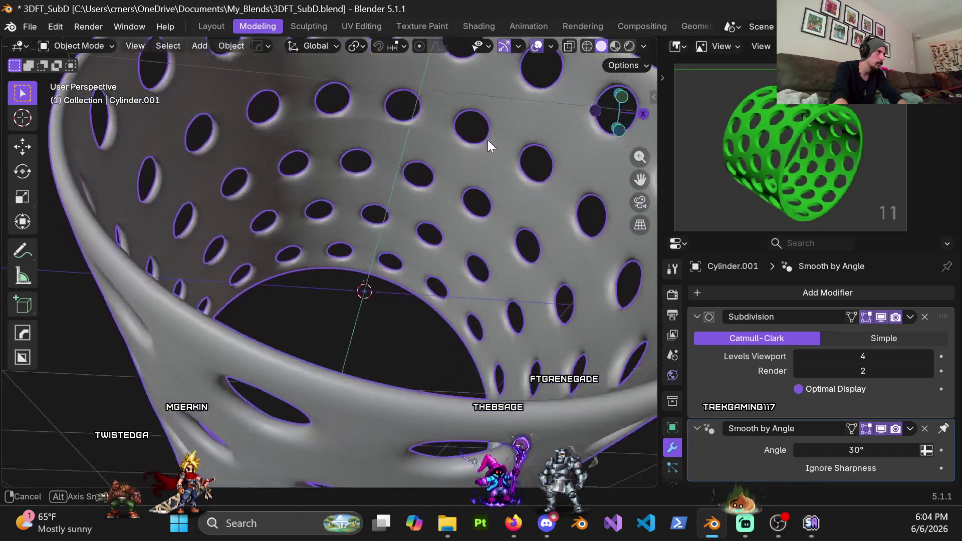
pyautogui.moveTo(465, 198)
pyautogui.mouseDown(button='middle')
pyautogui.moveTo(468, 166)
pyautogui.moveTo(326, 194)
pyautogui.moveTo(275, 227)
pyautogui.moveTo(309, 314)
pyautogui.moveTo(410, 313)
pyautogui.moveTo(412, 287)
pyautogui.moveTo(191, 291)
pyautogui.moveTo(353, 246)
pyautogui.moveTo(319, 238)
pyautogui.moveTo(312, 223)
pyautogui.moveTo(333, 217)
pyautogui.moveTo(359, 177)
pyautogui.moveTo(546, 219)
pyautogui.moveTo(356, 214)
pyautogui.moveTo(408, 189)
pyautogui.moveTo(431, 197)
pyautogui.moveTo(413, 232)
pyautogui.moveTo(345, 199)
pyautogui.moveTo(395, 186)
pyautogui.moveTo(408, 258)
pyautogui.moveTo(378, 208)
pyautogui.moveTo(183, 246)
pyautogui.moveTo(105, 215)
pyautogui.moveTo(357, 199)
pyautogui.moveTo(278, 230)
pyautogui.moveTo(334, 202)
pyautogui.moveTo(405, 199)
pyautogui.moveTo(391, 243)
pyautogui.moveTo(409, 233)
pyautogui.mouseUp(button='middle')
pyautogui.scroll(5, 546, 219)
# Enter Edit Mode, drop the Subdivision viewport level to 0, and show the mesh as wireframe.
pyautogui.hotkey('ctrl', 'Tab')
pyautogui.scroll(5, 387, 269)
pyautogui.scroll(2, 386, 269)
pyautogui.scroll(2, 391, 266)
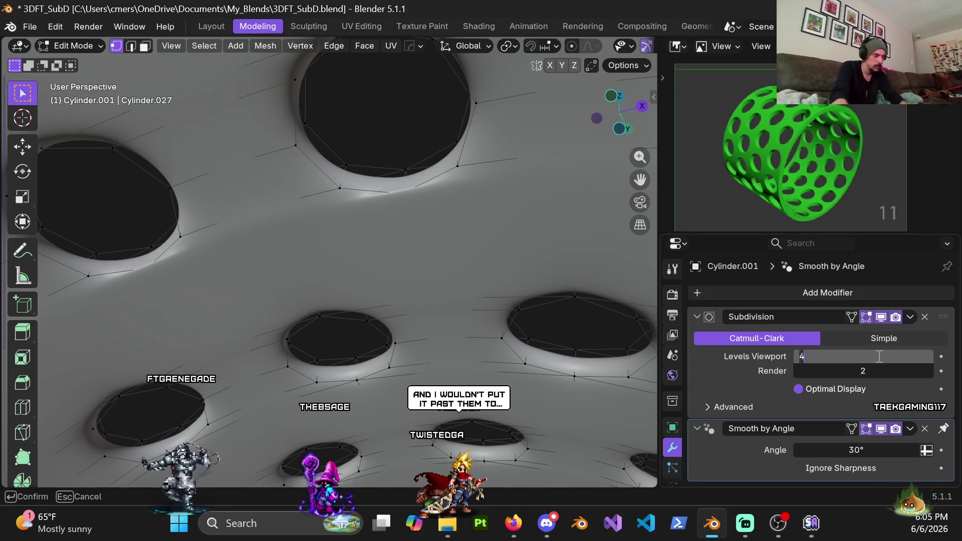
pyautogui.write('0')
pyautogui.press('Return')
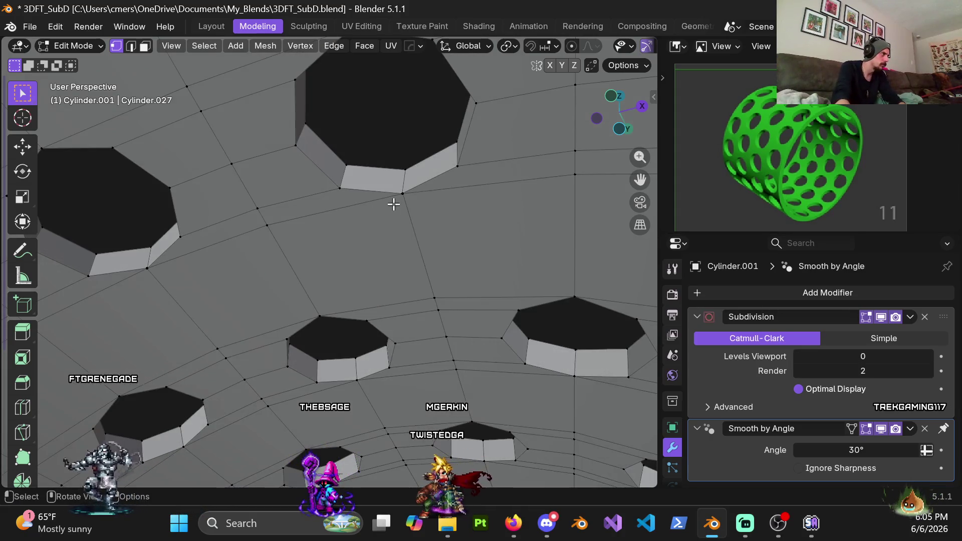
pyautogui.press('z')
# Merge vertices by distance, then merge the stray hole vertices at their centre.
pyautogui.press('m')
pyautogui.click(399, 216)
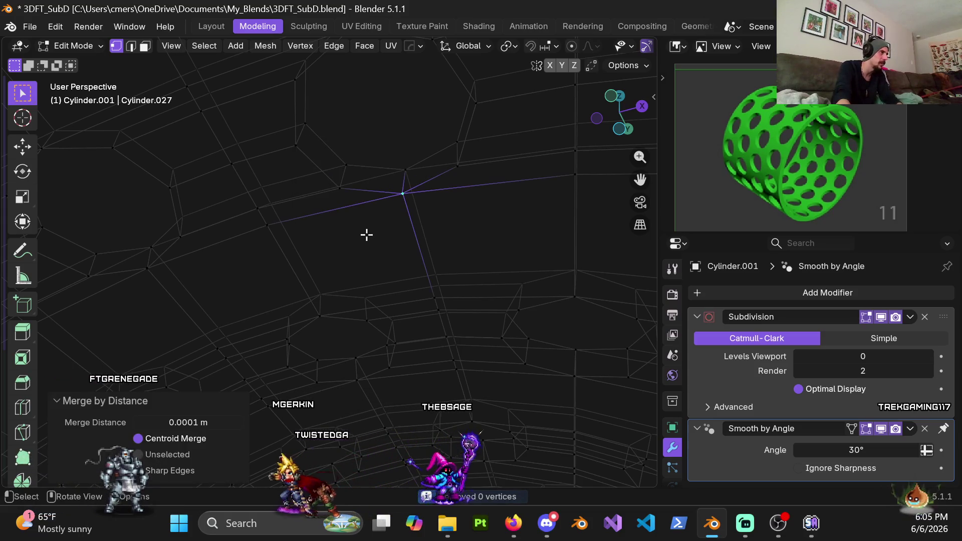
pyautogui.press('m')
pyautogui.click(337, 179)
pyautogui.moveTo(337, 179); pyautogui.dragTo(334, 234, button='middle')
pyautogui.click(208, 221)
pyautogui.press('m')
pyautogui.click(220, 253)
# Set the Subdivision viewport level back to 4.
pyautogui.scroll(-4, 220, 253)
pyautogui.scroll(-3, 324, 269)
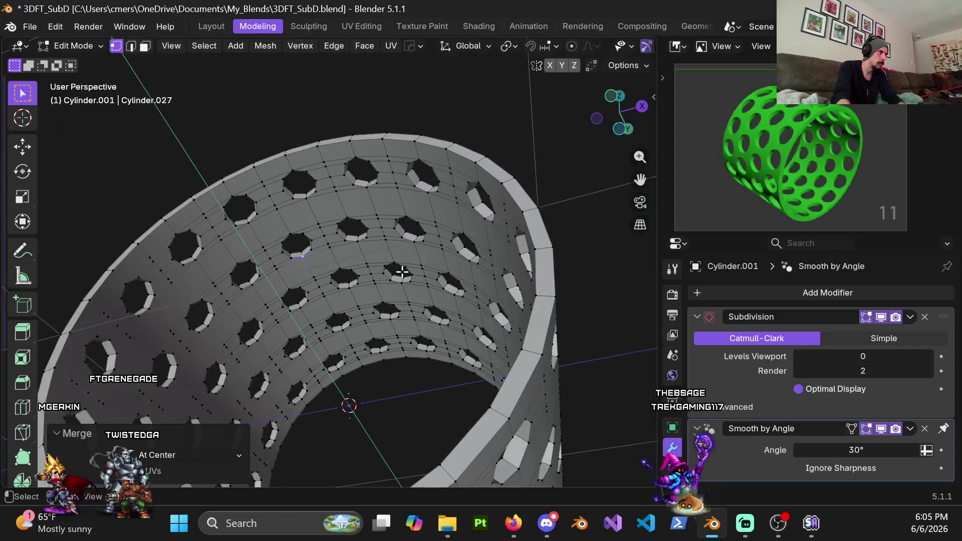
pyautogui.write('4')
pyautogui.press('Return')
# Check the cylinder in Object Mode, then return to Edit Mode.
pyautogui.hotkey('ctrl', 'Tab')
pyautogui.click(300, 265)
pyautogui.moveTo(369, 265)
pyautogui.mouseDown(button='middle')
pyautogui.moveTo(322, 322)
pyautogui.moveTo(340, 316)
pyautogui.moveTo(367, 212)
pyautogui.moveTo(375, 259)
pyautogui.moveTo(310, 254)
pyautogui.moveTo(298, 270)
pyautogui.moveTo(384, 263)
pyautogui.mouseUp(button='middle')
pyautogui.hotkey('ctrl', 'Tab')
pyautogui.click(489, 271)
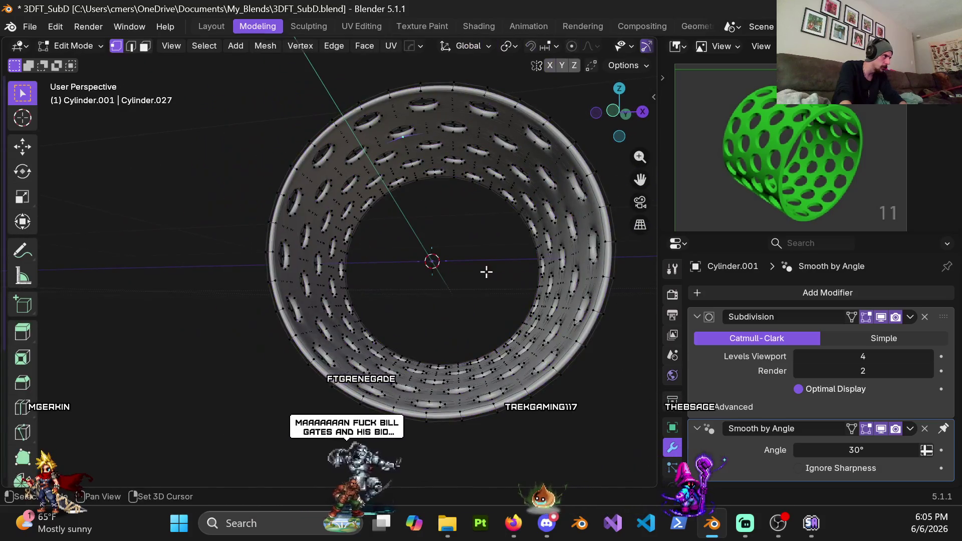
pyautogui.moveTo(489, 272); pyautogui.dragTo(368, 271, button='middle')
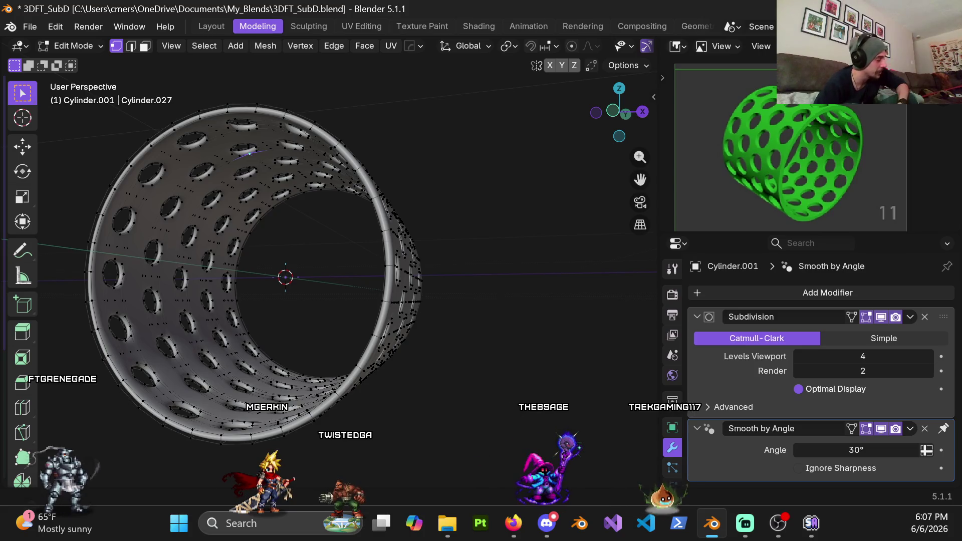
pyautogui.moveTo(317, 204)
pyautogui.mouseDown(button='middle')
pyautogui.moveTo(396, 215)
pyautogui.moveTo(395, 228)
pyautogui.mouseUp(button='middle')
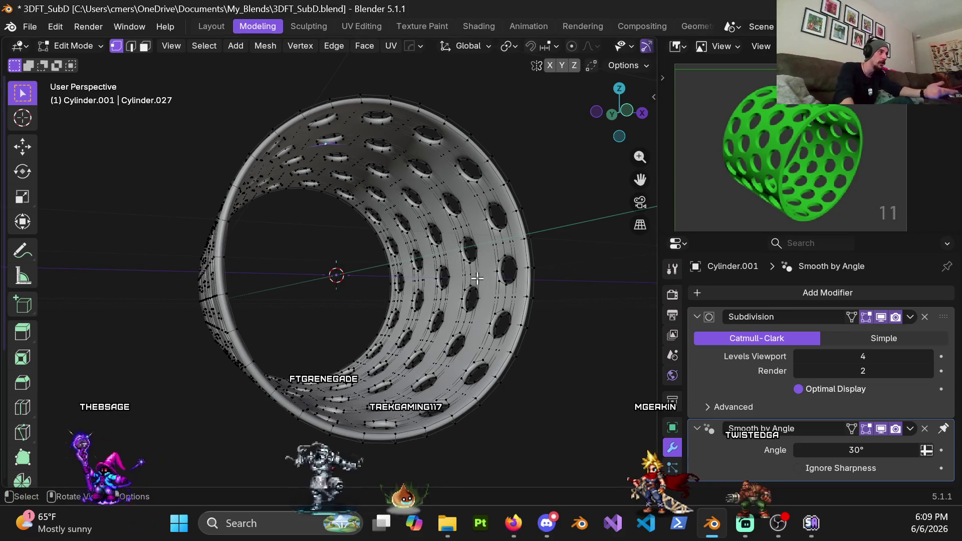
pyautogui.moveTo(533, 249); pyautogui.dragTo(506, 278, button='middle')
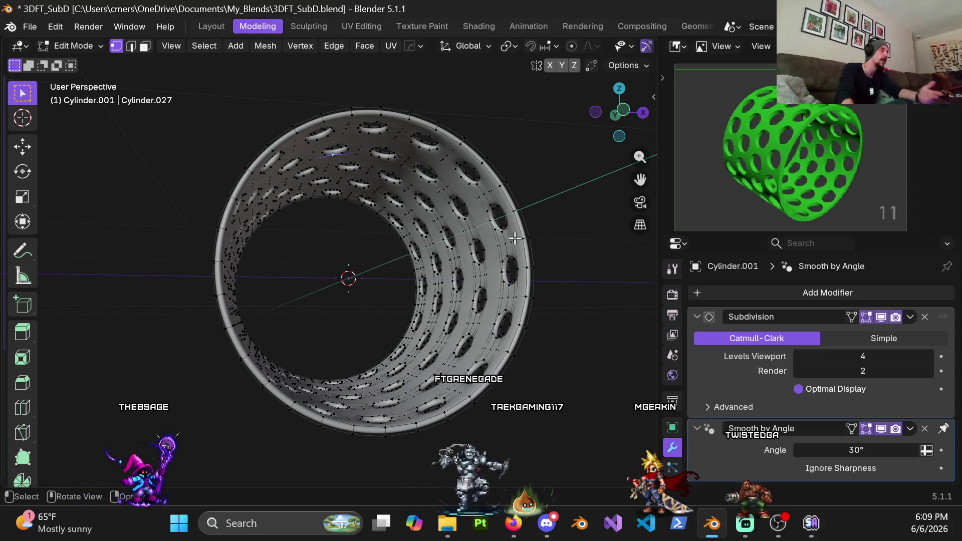
pyautogui.moveTo(514, 243); pyautogui.dragTo(482, 252, button='middle')
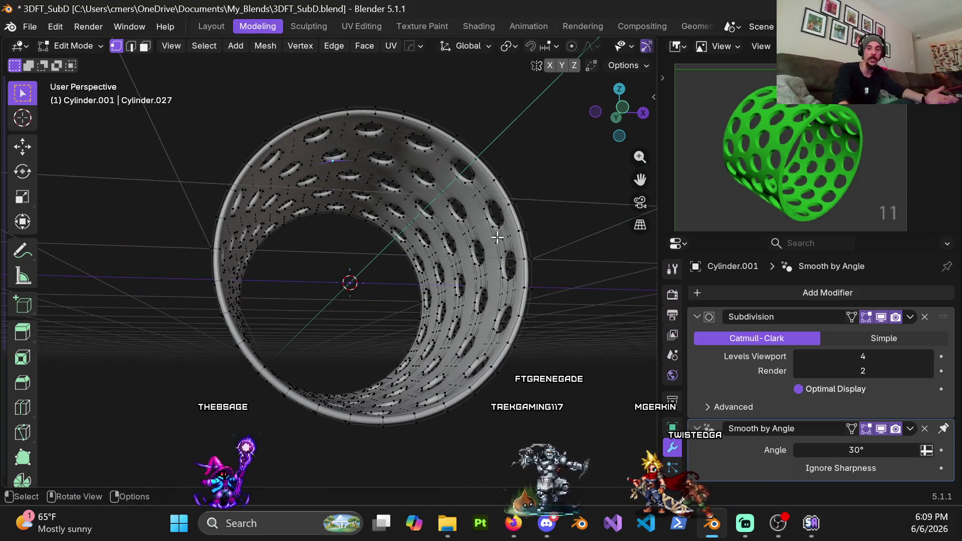
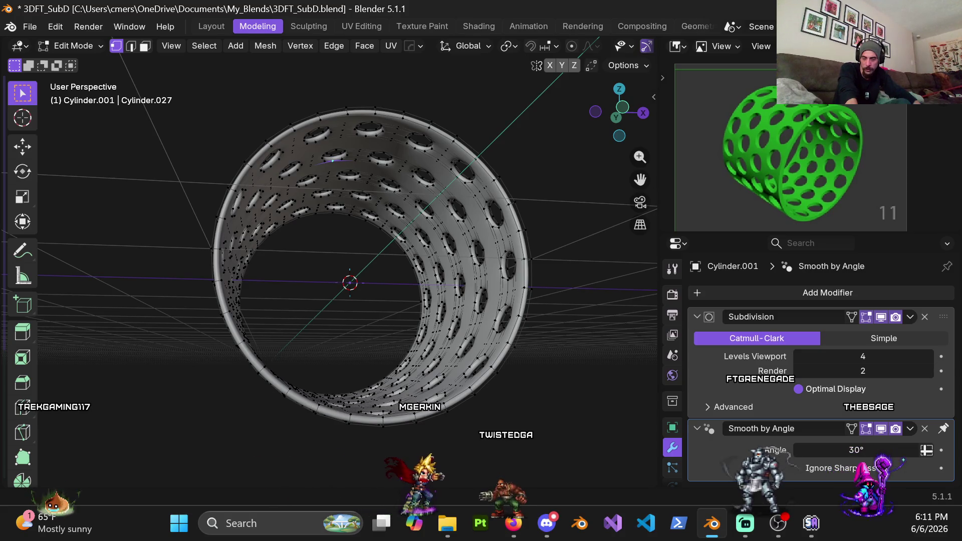
# Orbit and zoom to view the perforated ring almost end-on.
pyautogui.moveTo(530, 239); pyautogui.dragTo(484, 268, button='middle')
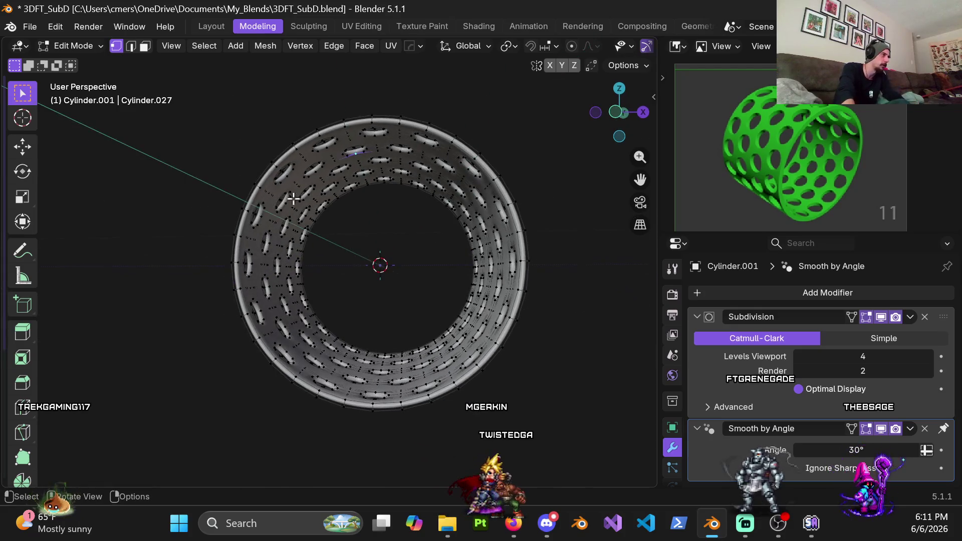
pyautogui.moveTo(283, 196); pyautogui.dragTo(365, 292, button='middle')
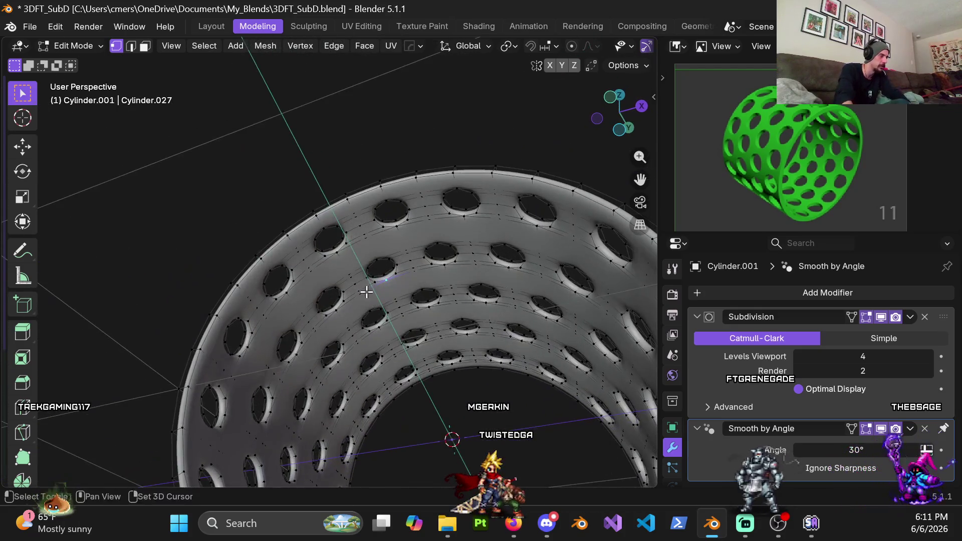
pyautogui.scroll(5, 364, 280)
pyautogui.moveTo(361, 251); pyautogui.dragTo(333, 250, button='middle')
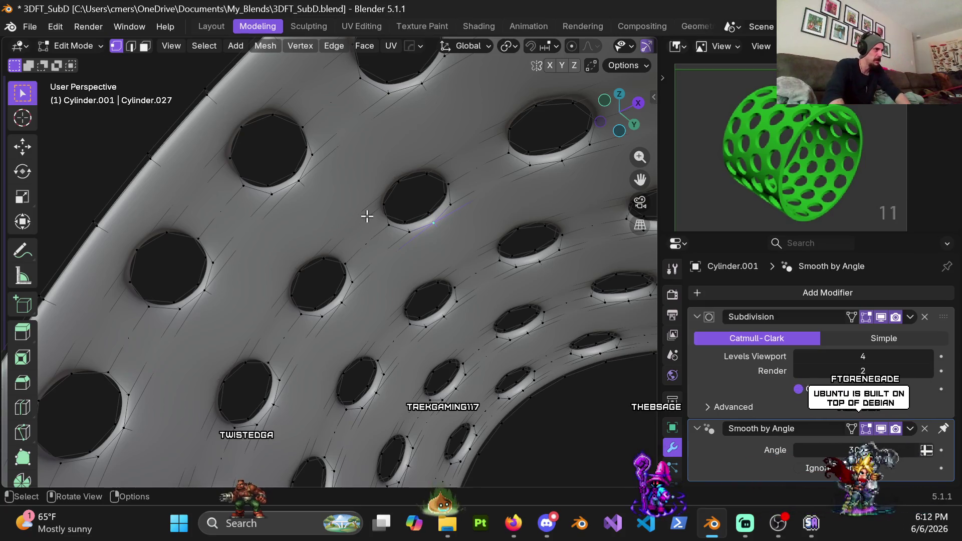
pyautogui.scroll(-3, 339, 233)
# Toggle between object and edit mode, then set the Subdivision viewport level to 0.
pyautogui.press('Tab')
pyautogui.scroll(3, 357, 304)
pyautogui.scroll(-3, 356, 304)
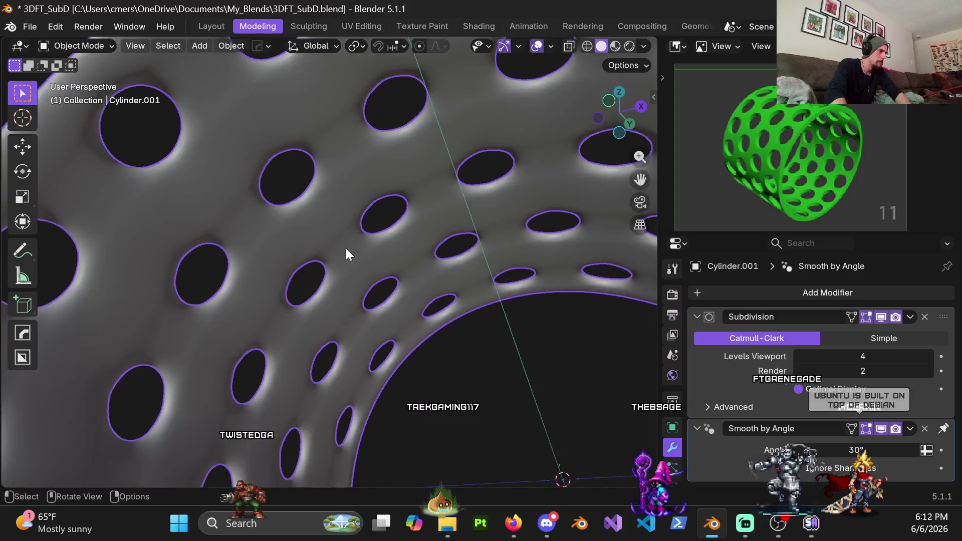
pyautogui.scroll(-3, 342, 237)
pyautogui.press('Tab')
pyautogui.hotkey('ctrl', 'Tab')
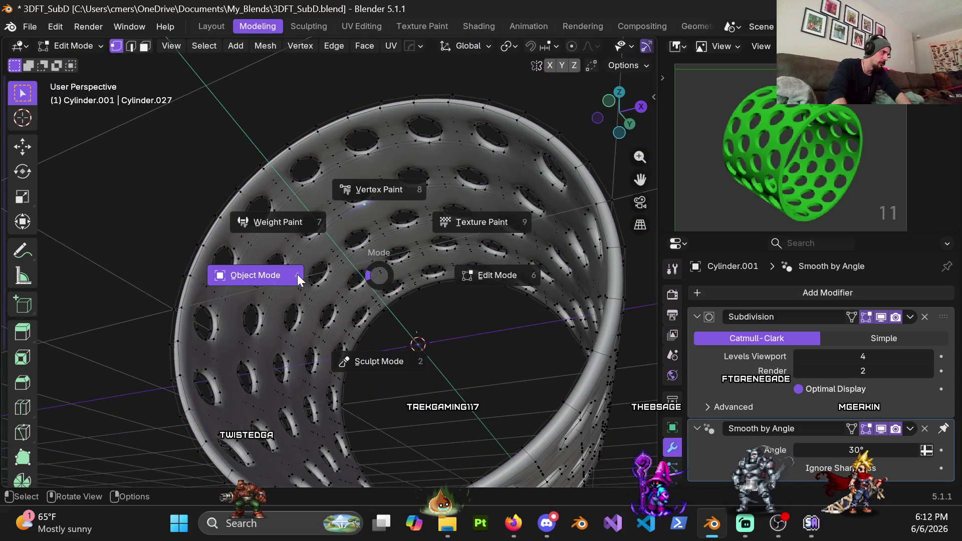
pyautogui.click(260, 277)
pyautogui.moveTo(260, 278)
pyautogui.mouseDown(button='middle')
pyautogui.moveTo(396, 278)
pyautogui.moveTo(392, 297)
pyautogui.moveTo(416, 269)
pyautogui.moveTo(456, 304)
pyautogui.moveTo(491, 369)
pyautogui.moveTo(531, 363)
pyautogui.moveTo(403, 266)
pyautogui.moveTo(447, 292)
pyautogui.moveTo(237, 281)
pyautogui.moveTo(307, 273)
pyautogui.moveTo(324, 304)
pyautogui.mouseUp(button='middle')
pyautogui.press('Tab')
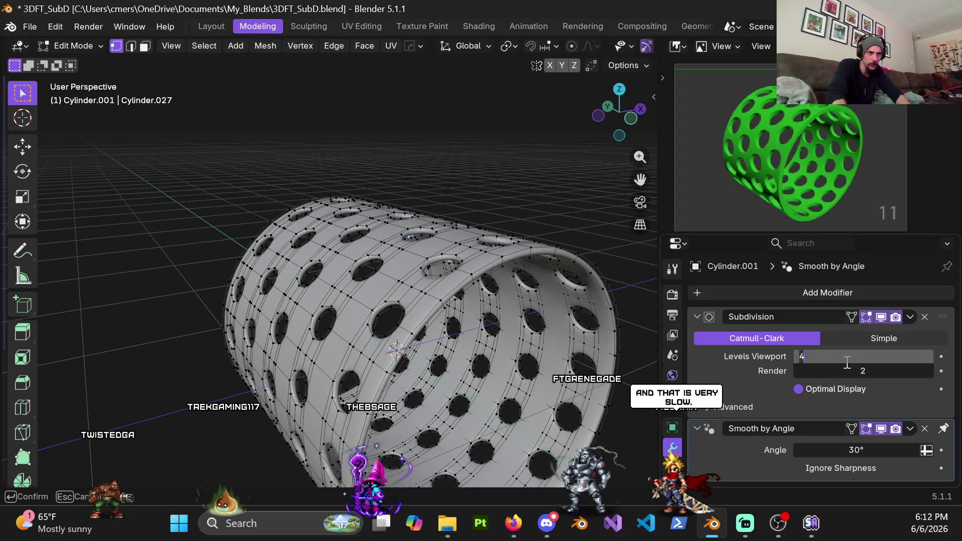
pyautogui.write('0')
pyautogui.press('Return')
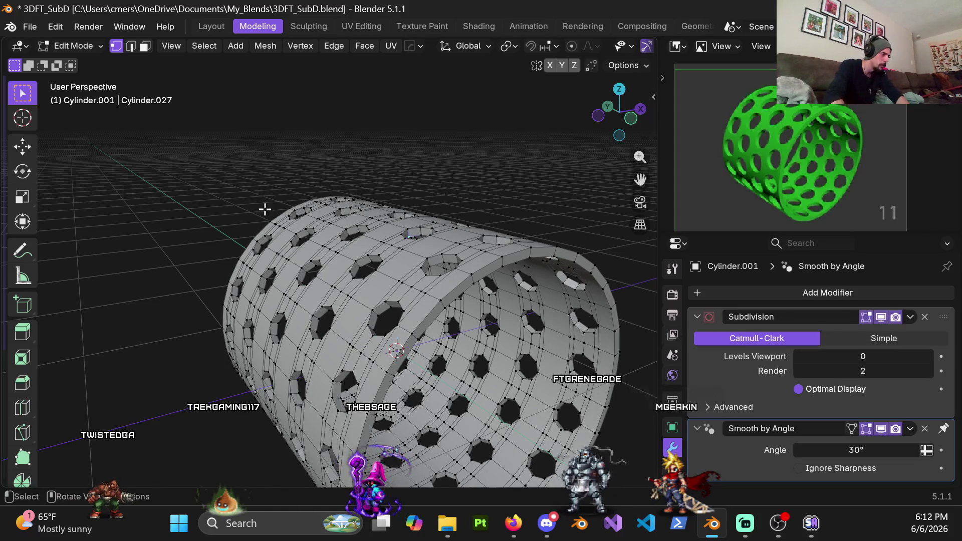
# Loop-select the edge rim around one octagonal hole.
pyautogui.scroll(5, 357, 355)
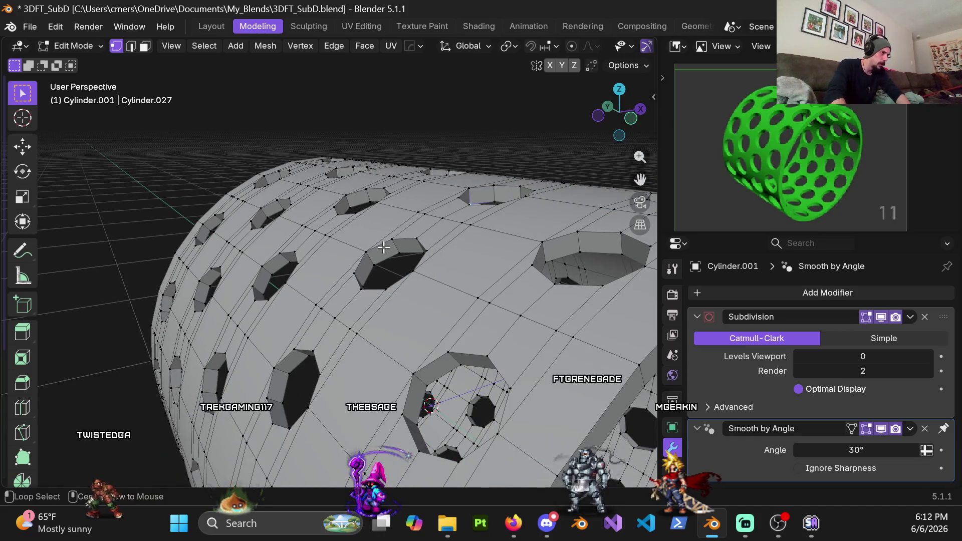
pyautogui.moveTo(384, 248)
pyautogui.mouseDown(button='middle')
pyautogui.moveTo(429, 296)
pyautogui.moveTo(373, 298)
pyautogui.moveTo(417, 292)
pyautogui.mouseUp(button='middle')
pyautogui.keyDown('alt'); pyautogui.click(430, 296); pyautogui.keyUp('alt')
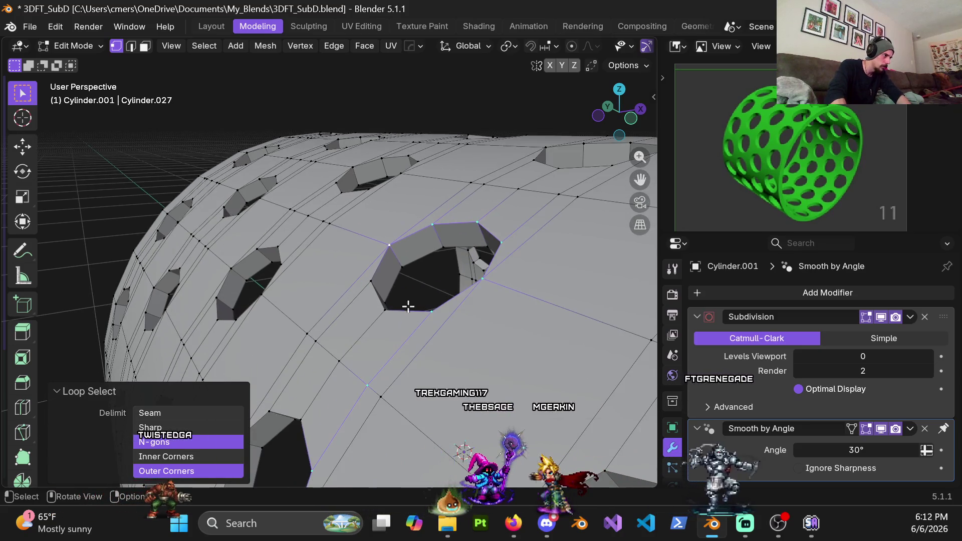
pyautogui.hotkey('ctrl', 'z')
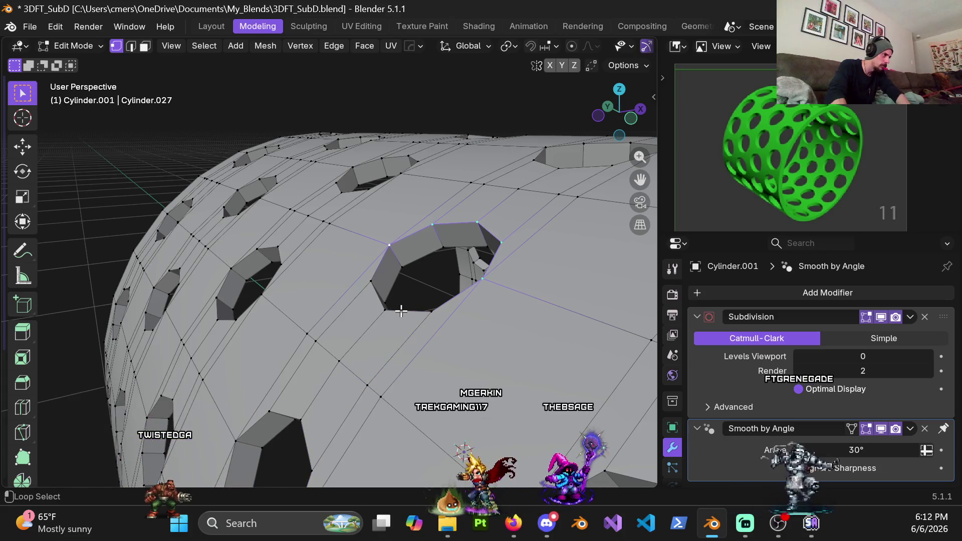
pyautogui.keyDown('alt'); pyautogui.click(401, 312); pyautogui.keyUp('alt')
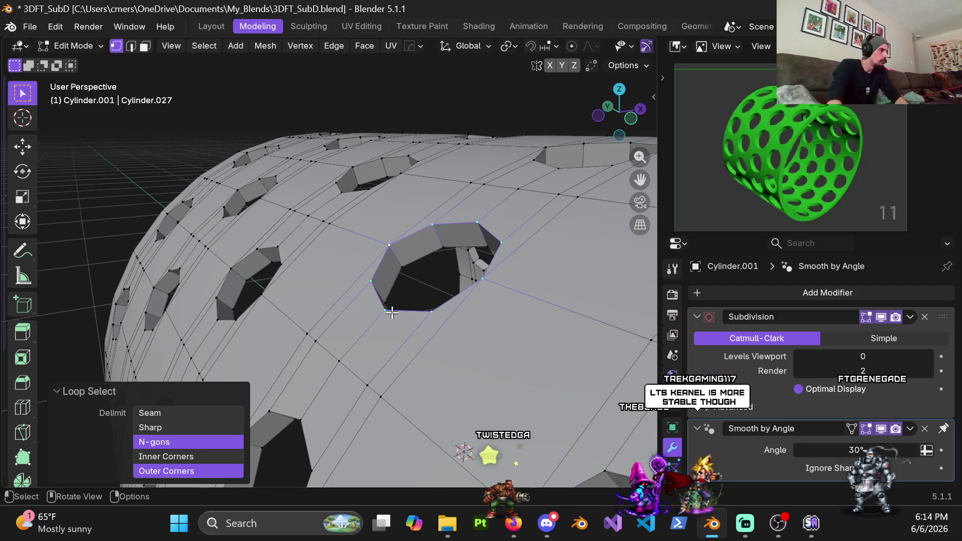
# In face select mode, pick the face rings around the first four holes.
pyautogui.scroll(-4, 304, 267)
pyautogui.moveTo(304, 266); pyautogui.dragTo(420, 248, button='middle')
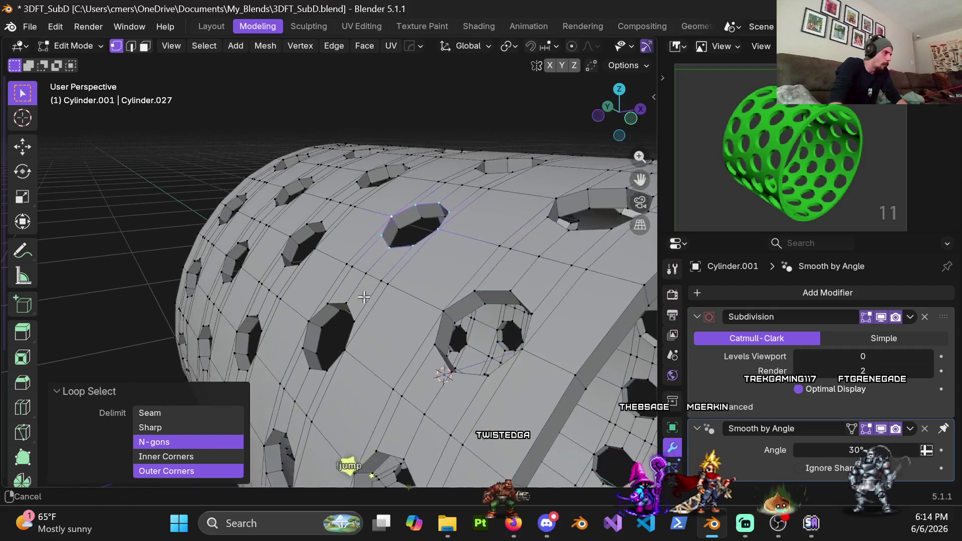
pyautogui.scroll(4, 420, 248)
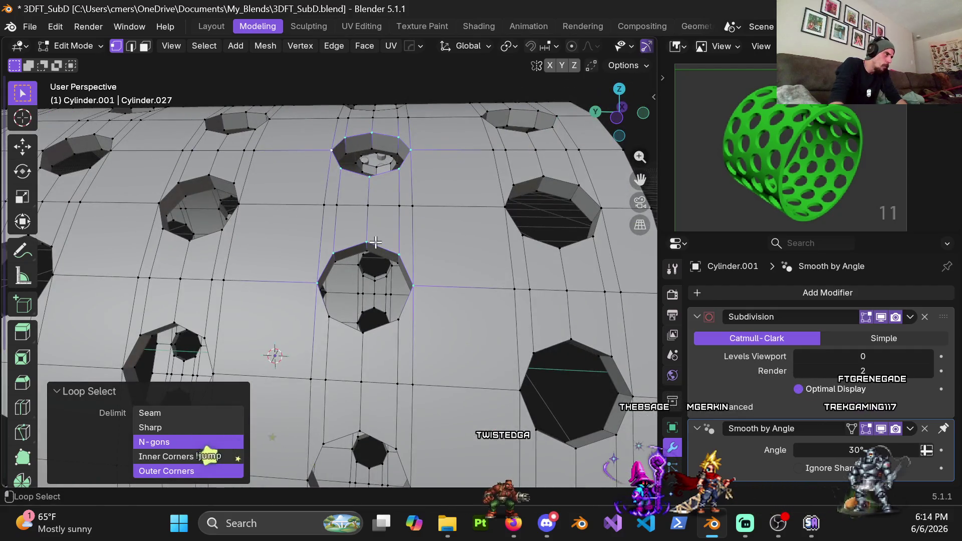
pyautogui.moveTo(419, 330); pyautogui.dragTo(372, 267, button='middle')
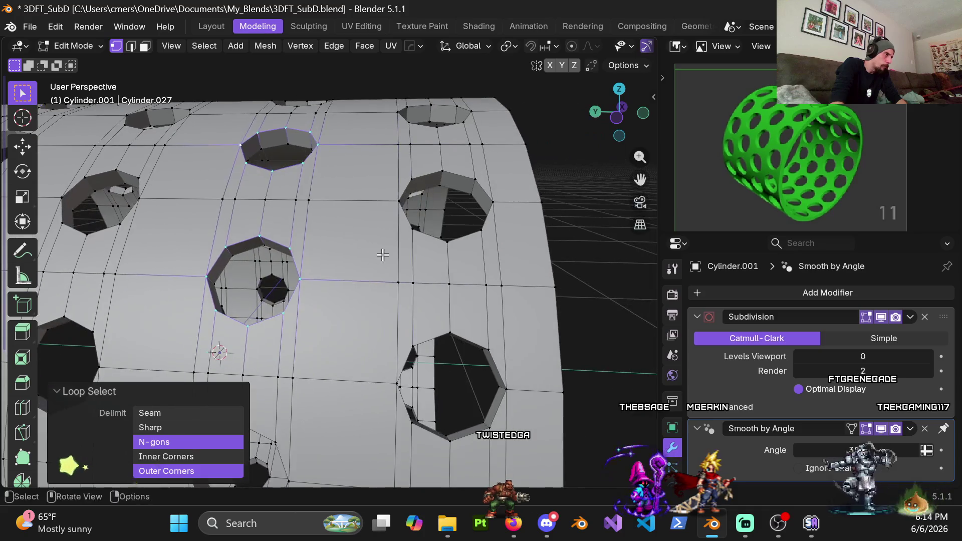
pyautogui.scroll(-3, 398, 229)
pyautogui.moveTo(398, 229); pyautogui.dragTo(418, 213, button='middle')
pyautogui.press('3')
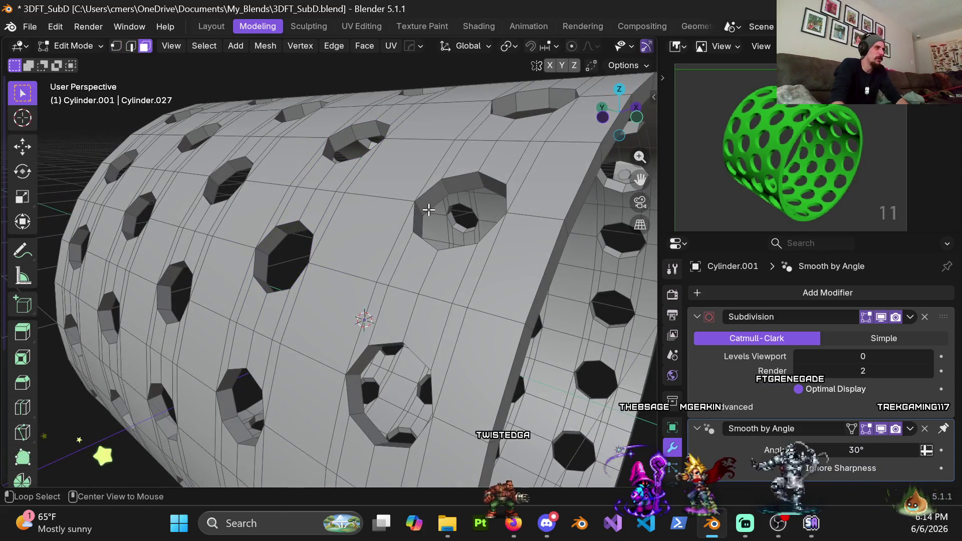
pyautogui.keyDown('alt'); pyautogui.click(418, 213); pyautogui.keyUp('alt')
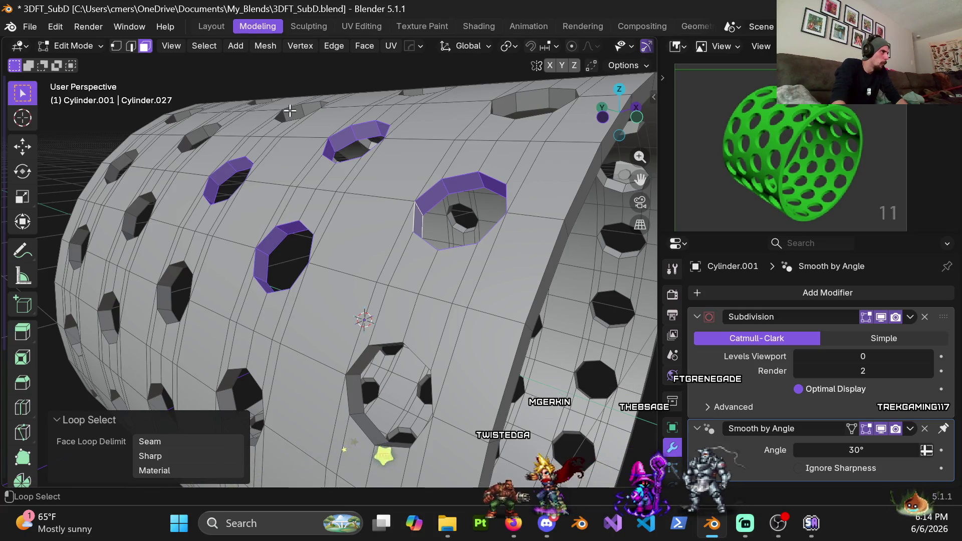
pyautogui.keyDown('alt'); pyautogui.keyDown('shift'); pyautogui.click(479, 119); pyautogui.keyUp('shift'); pyautogui.keyUp('alt')
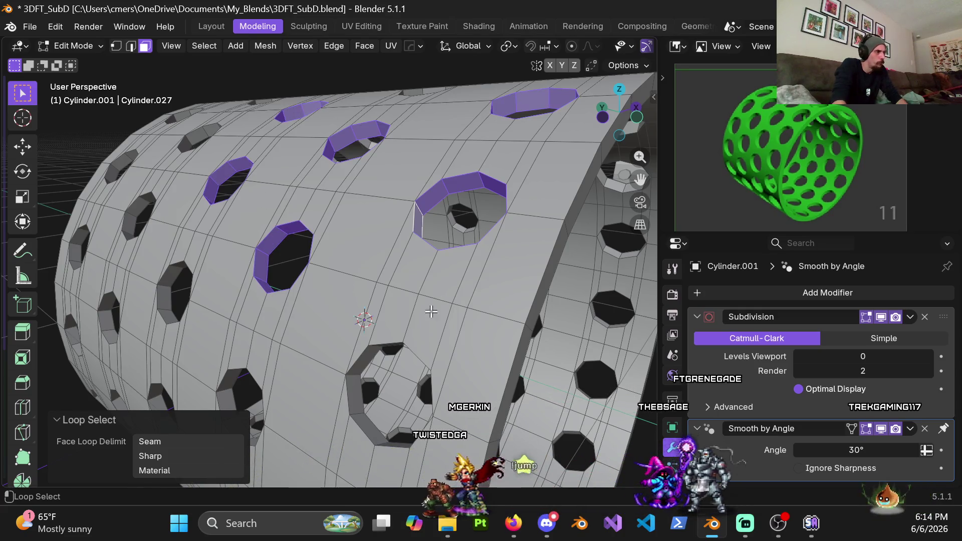
pyautogui.moveTo(316, 399); pyautogui.dragTo(284, 207, button='middle')
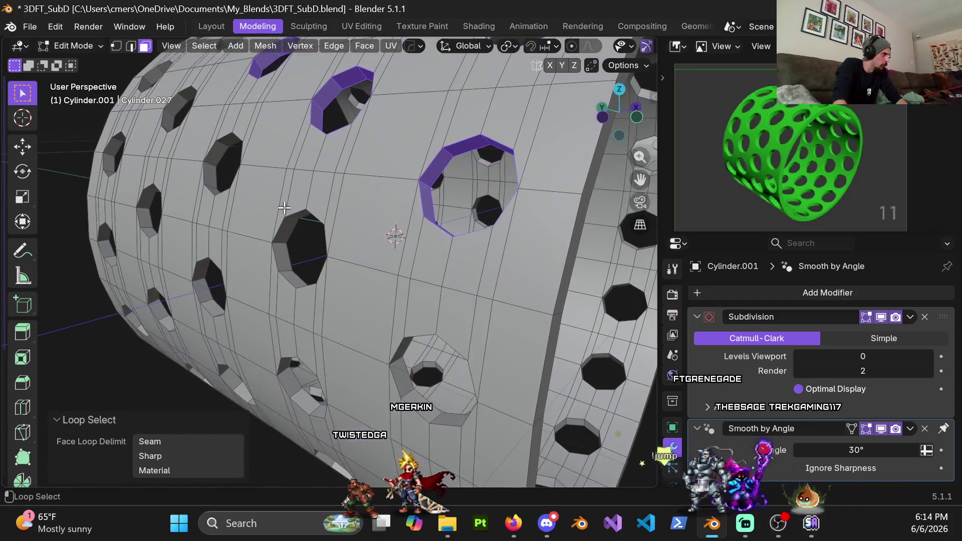
pyautogui.keyDown('alt'); pyautogui.keyDown('shift'); pyautogui.click(279, 243); pyautogui.keyUp('shift'); pyautogui.keyUp('alt')
pyautogui.keyDown('alt'); pyautogui.keyDown('shift'); pyautogui.click(210, 170); pyautogui.keyUp('shift'); pyautogui.keyUp('alt')
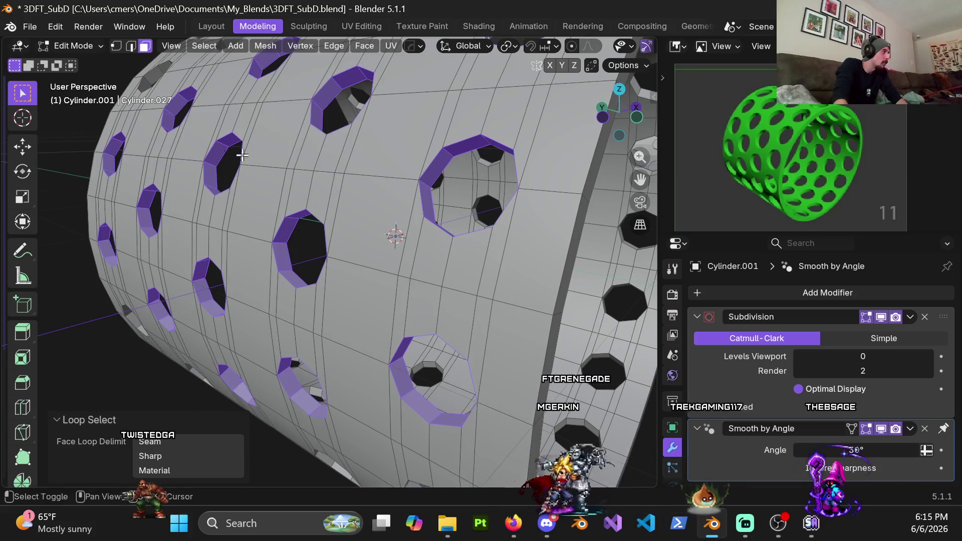
# Add the face rings of three more holes to the selection.
pyautogui.keyDown('shift'); pyautogui.moveTo(114, 318); pyautogui.dragTo(158, 243, button='middle'); pyautogui.keyUp('shift')
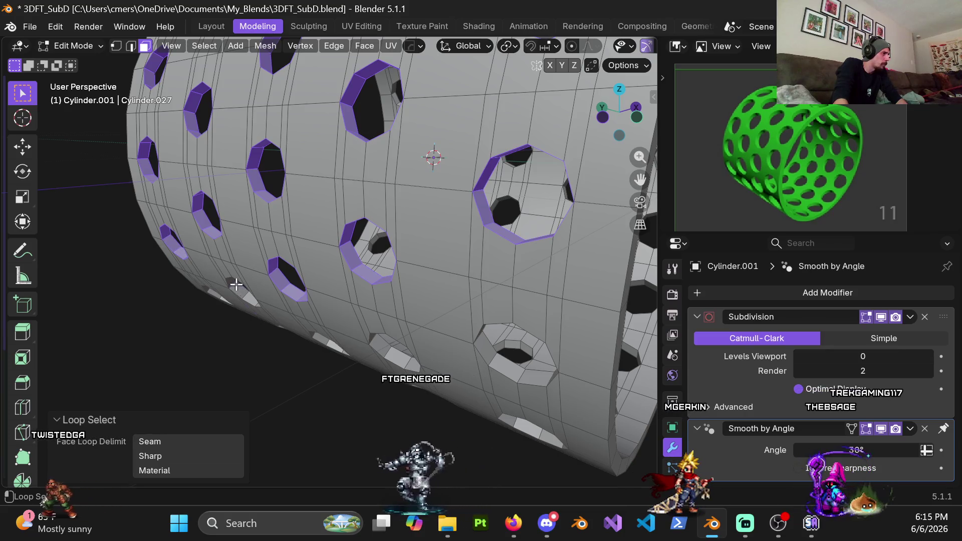
pyautogui.moveTo(312, 322)
pyautogui.mouseDown(button='middle')
pyautogui.moveTo(313, 182)
pyautogui.moveTo(267, 176)
pyautogui.mouseUp(button='middle')
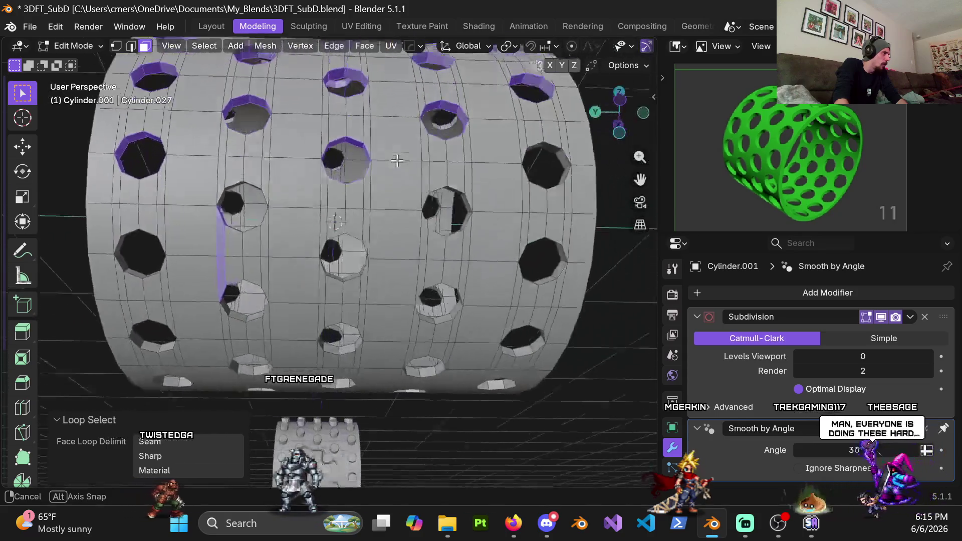
pyautogui.scroll(5, 266, 176)
pyautogui.moveTo(266, 175)
pyautogui.mouseDown(button='middle')
pyautogui.moveTo(451, 249)
pyautogui.moveTo(314, 272)
pyautogui.mouseUp(button='middle')
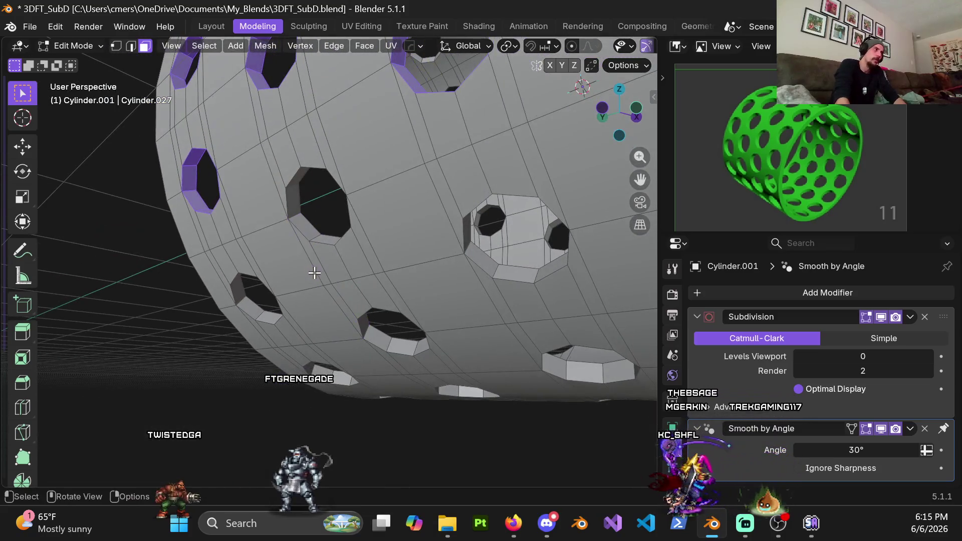
pyautogui.keyDown('alt'); pyautogui.keyDown('shift'); pyautogui.click(295, 214); pyautogui.keyUp('shift'); pyautogui.keyUp('alt')
pyautogui.moveTo(295, 215)
pyautogui.mouseDown(button='middle')
pyautogui.moveTo(332, 242)
pyautogui.moveTo(333, 256)
pyautogui.mouseUp(button='middle')
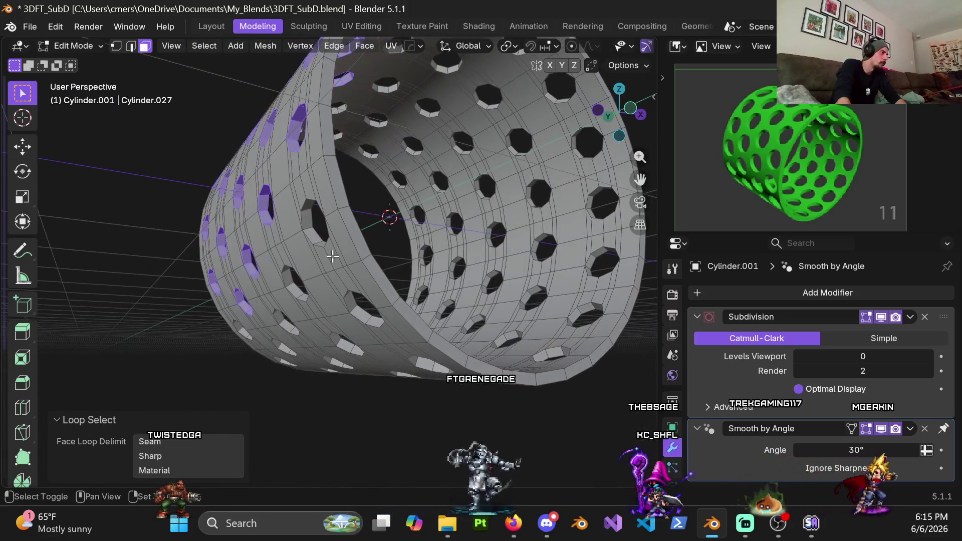
pyautogui.keyDown('alt'); pyautogui.keyDown('shift'); pyautogui.click(317, 249); pyautogui.keyUp('shift'); pyautogui.keyUp('alt')
pyautogui.keyDown('alt'); pyautogui.keyDown('shift'); pyautogui.click(290, 284); pyautogui.keyUp('shift'); pyautogui.keyUp('alt')
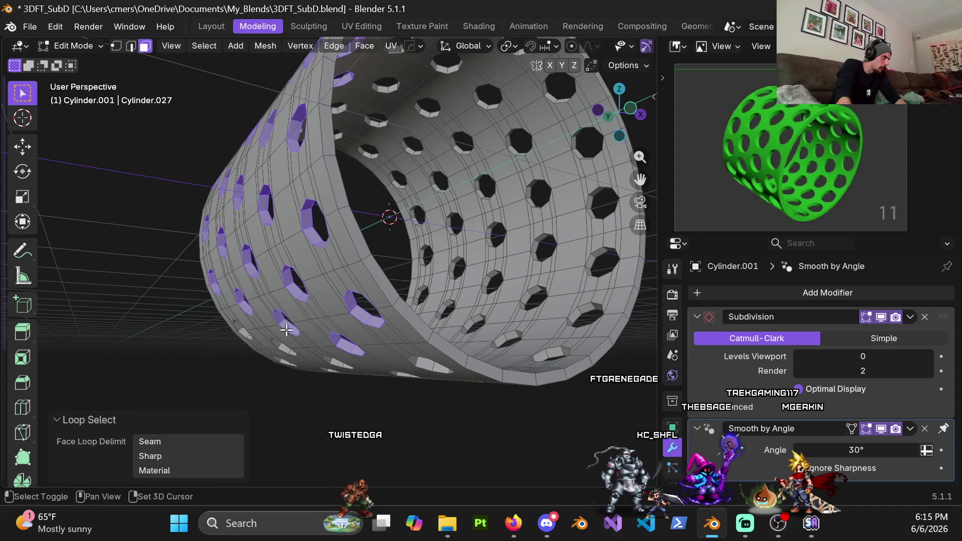
pyautogui.scroll(5, 286, 327)
pyautogui.keyDown('shift'); pyautogui.moveTo(285, 327); pyautogui.dragTo(285, 241, button='middle'); pyautogui.keyUp('shift')
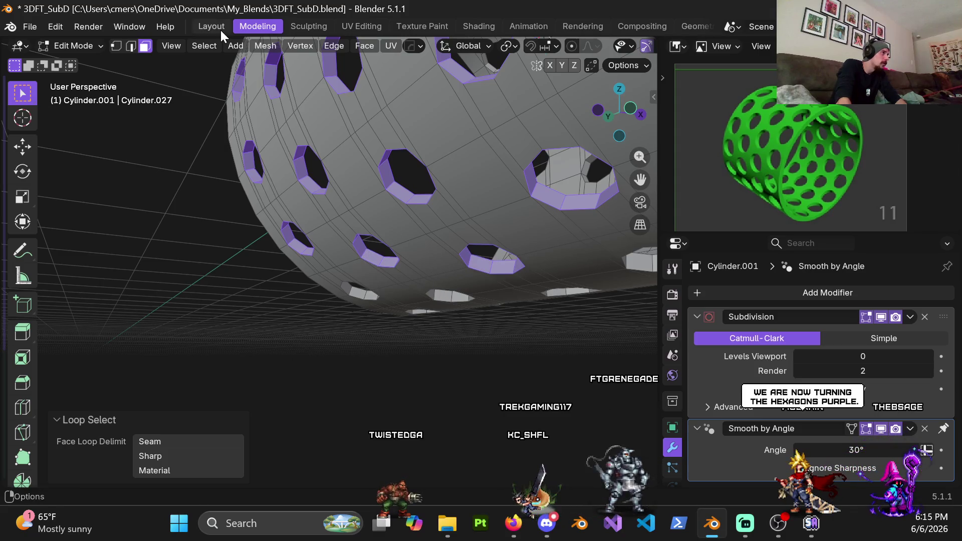
# Try Select Similar > Area on the hole-wall faces.
pyautogui.click(204, 46)
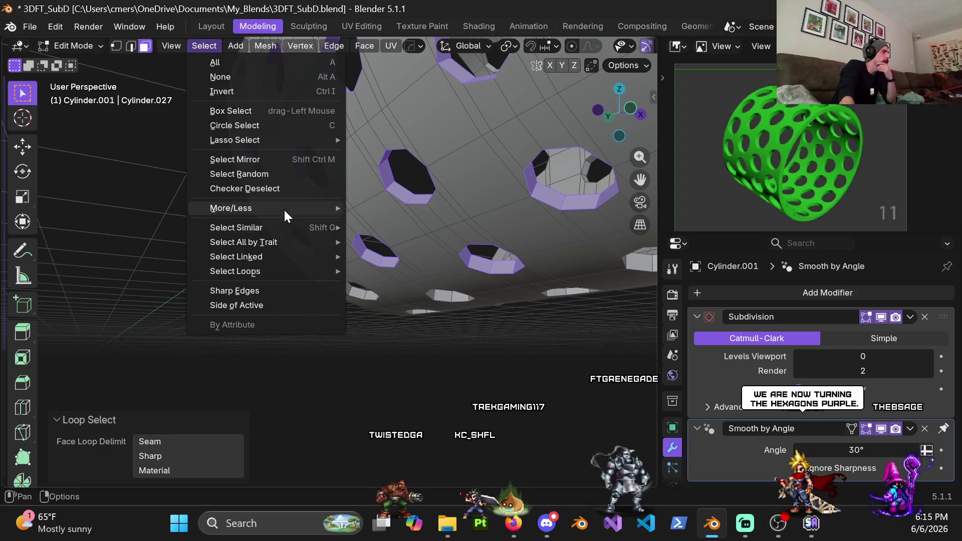
pyautogui.moveTo(307, 237)
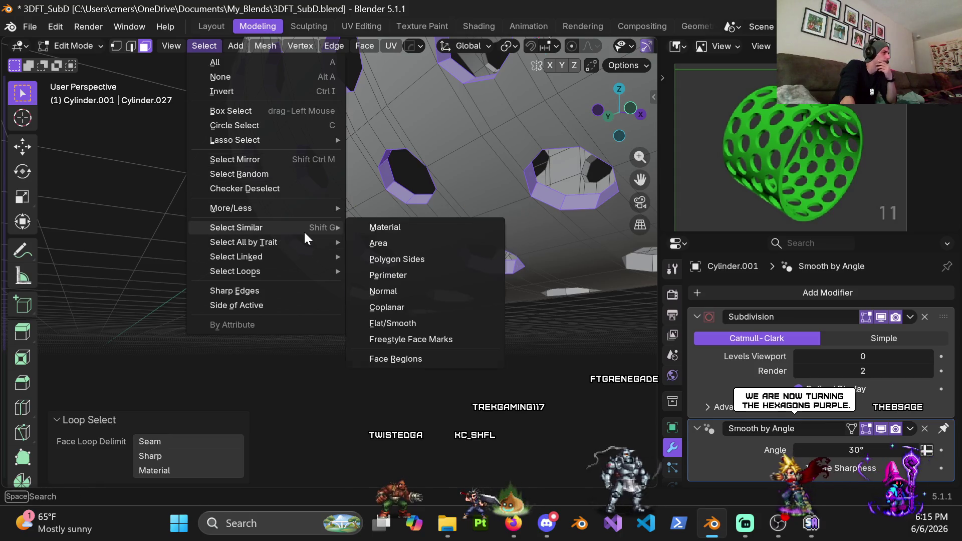
pyautogui.click(373, 243)
pyautogui.scroll(-8, 404, 228)
pyautogui.moveTo(404, 229); pyautogui.dragTo(432, 265, button='middle')
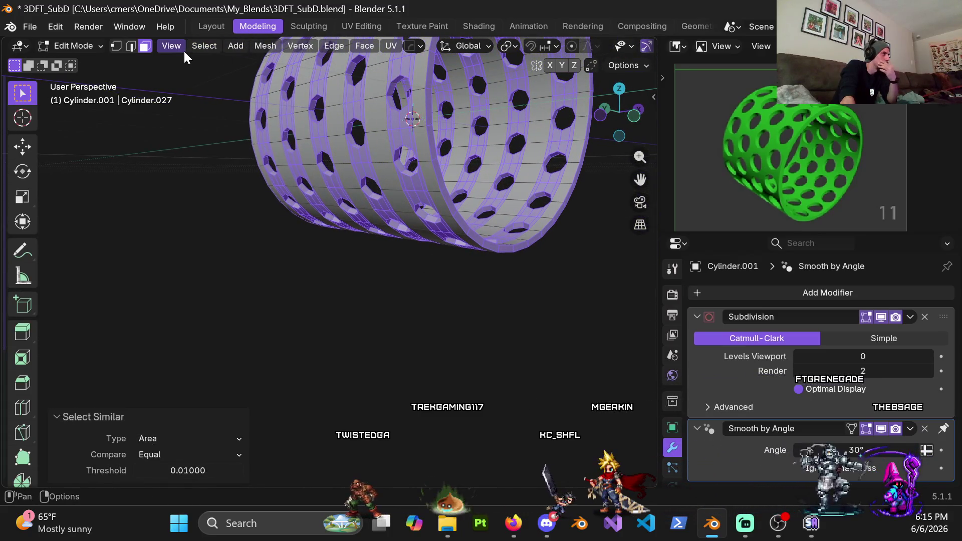
# Select the boundary loops, then invert in face mode to keep only hole-ringing faces.
pyautogui.click(204, 46)
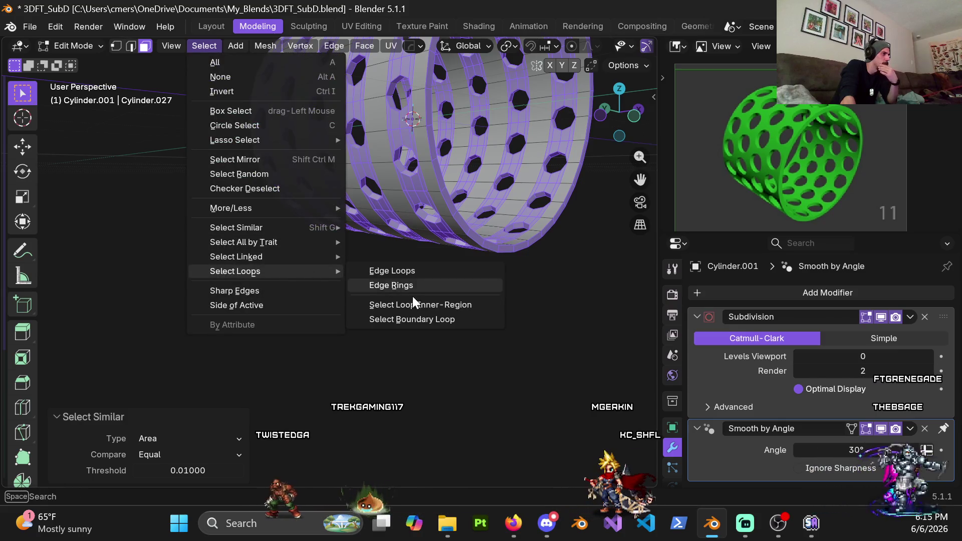
pyautogui.click(428, 320)
pyautogui.moveTo(429, 322)
pyautogui.mouseDown(button='middle')
pyautogui.moveTo(385, 226)
pyautogui.moveTo(390, 172)
pyautogui.mouseUp(button='middle')
pyautogui.press('3')
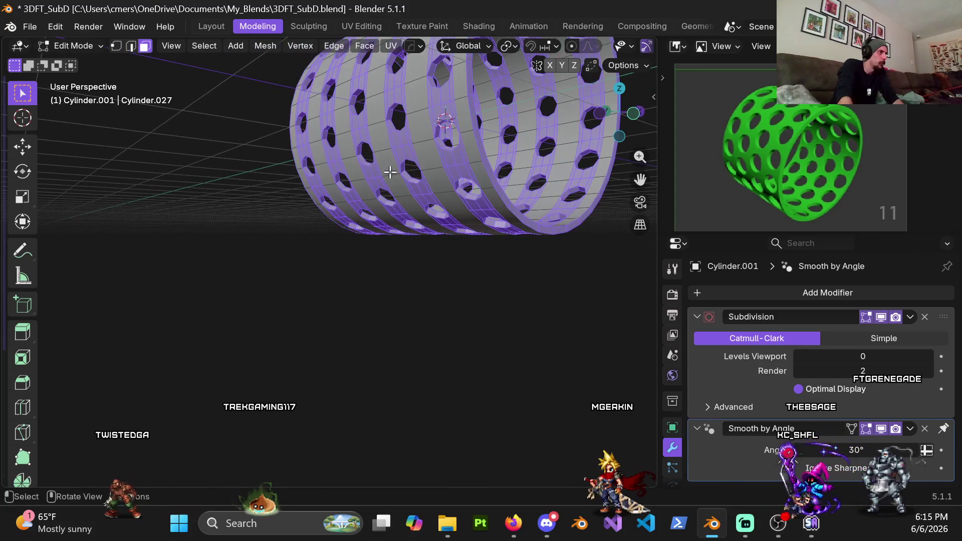
pyautogui.hotkey('ctrl', 'i')
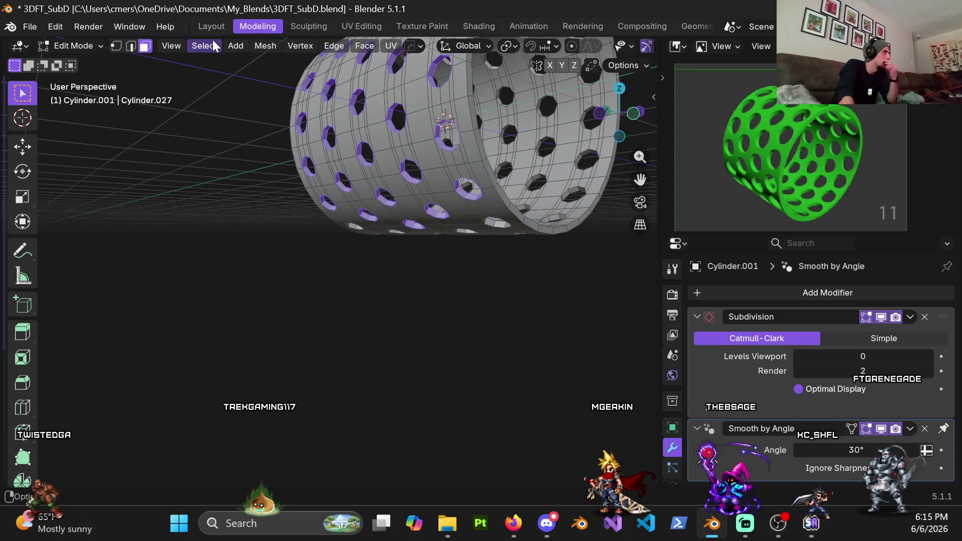
# Add all coplanar faces via Select Similar > Coplanar and inspect the result.
pyautogui.click(204, 46)
pyautogui.moveTo(282, 232)
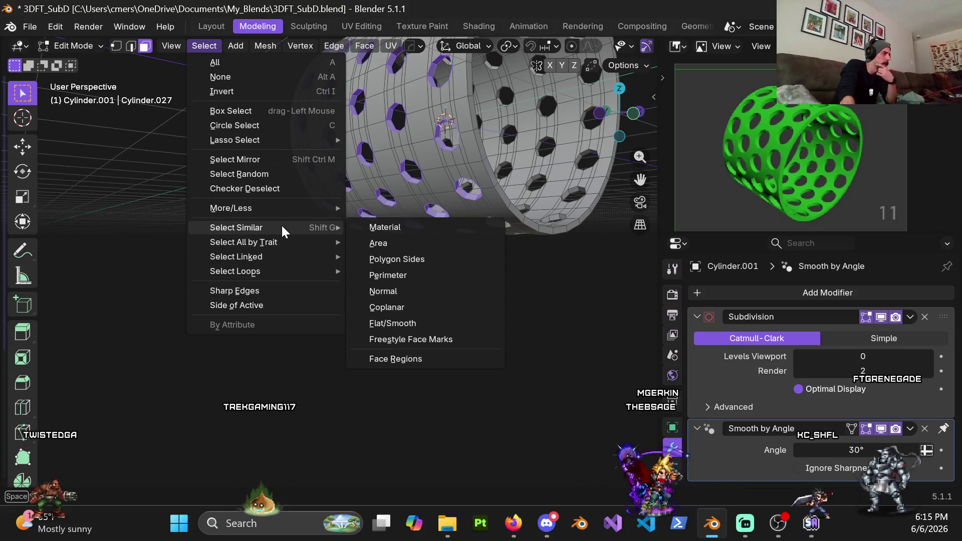
pyautogui.click(410, 308)
pyautogui.moveTo(406, 189)
pyautogui.mouseDown(button='middle')
pyautogui.moveTo(257, 231)
pyautogui.moveTo(315, 170)
pyautogui.moveTo(316, 281)
pyautogui.mouseUp(button='middle')
pyautogui.scroll(8, 332, 270)
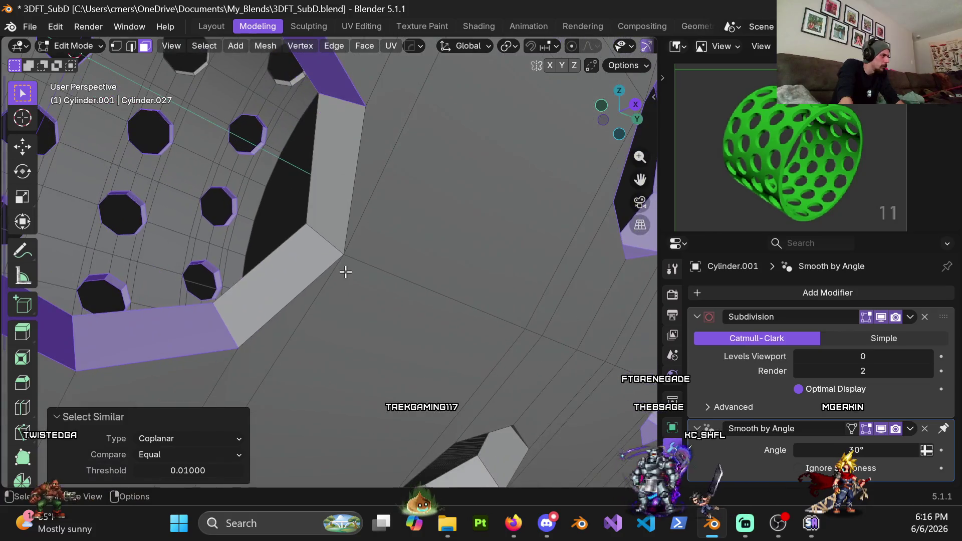
pyautogui.scroll(-6, 354, 260)
pyautogui.moveTo(354, 268)
pyautogui.mouseDown(button='middle')
pyautogui.moveTo(271, 269)
pyautogui.moveTo(493, 272)
pyautogui.moveTo(364, 244)
pyautogui.mouseUp(button='middle')
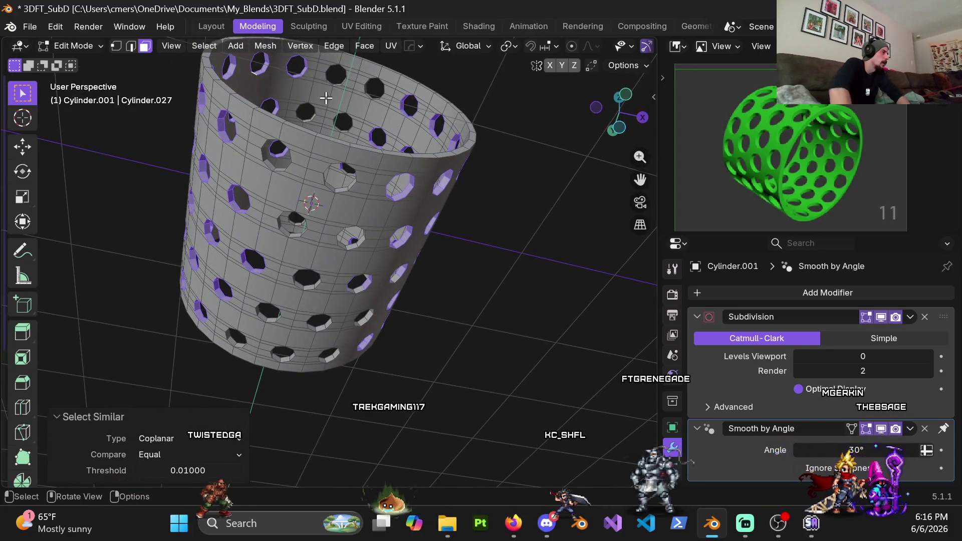
# Apply Select Similar > Face Regions to the hole-face selection.
pyautogui.moveTo(267, 242)
pyautogui.mouseDown(button='middle')
pyautogui.moveTo(322, 232)
pyautogui.moveTo(332, 203)
pyautogui.moveTo(301, 252)
pyautogui.moveTo(241, 150)
pyautogui.mouseUp(button='middle')
pyautogui.scroll(4, 322, 232)
pyautogui.scroll(-3, 301, 252)
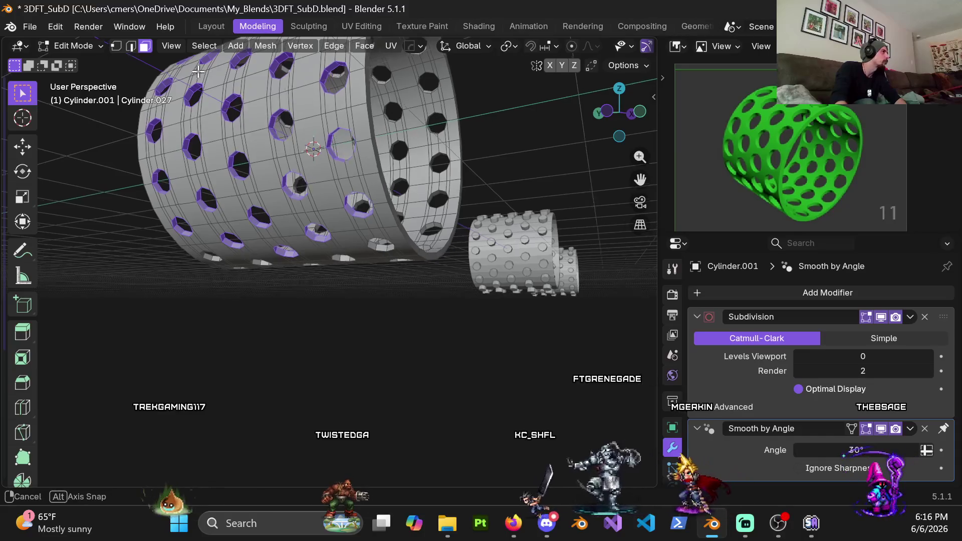
pyautogui.scroll(3, 201, 57)
pyautogui.click(204, 46)
pyautogui.moveTo(310, 226)
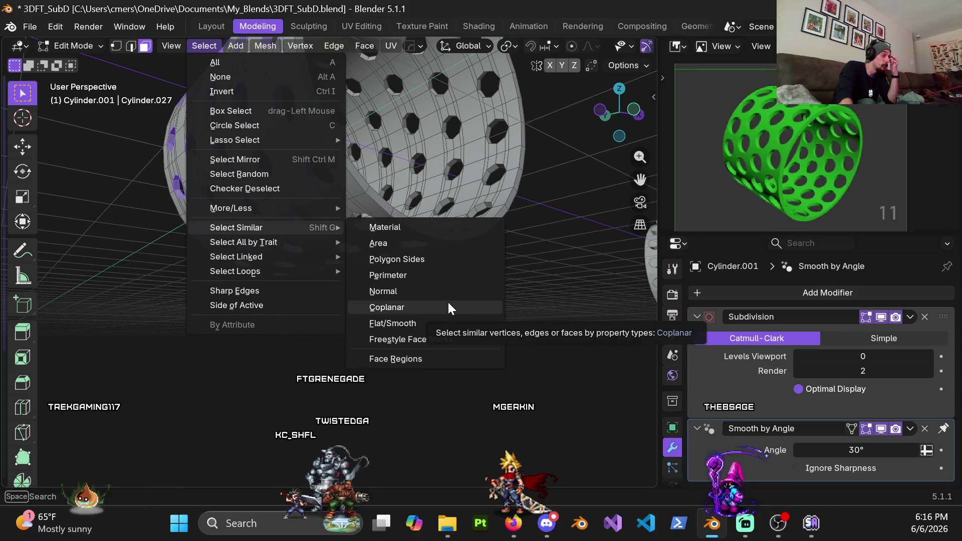
pyautogui.click(419, 358)
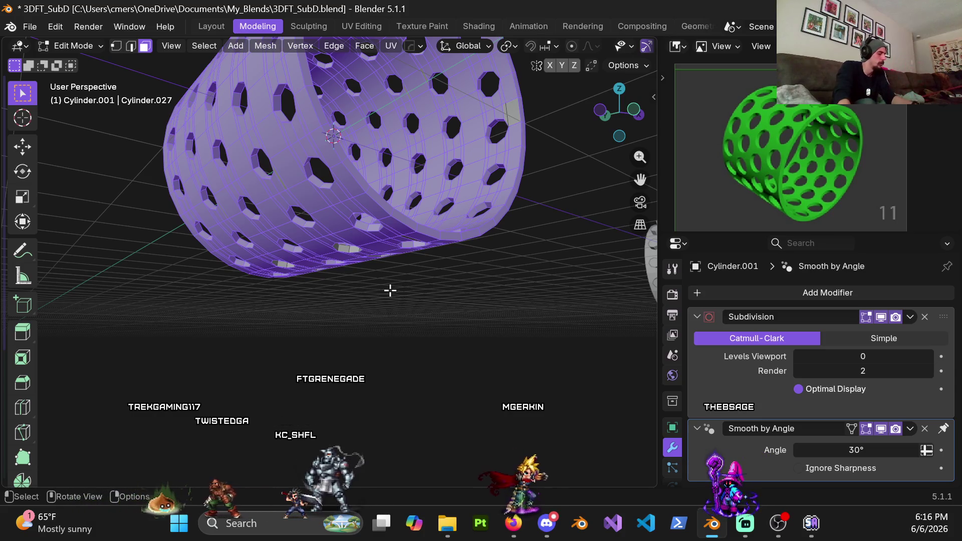
# Undo the resulting whole-mesh selection and reopen the Select menu.
pyautogui.moveTo(389, 290)
pyautogui.mouseDown(button='middle')
pyautogui.moveTo(333, 216)
pyautogui.moveTo(239, 221)
pyautogui.moveTo(251, 270)
pyautogui.moveTo(267, 283)
pyautogui.mouseUp(button='middle')
pyautogui.hotkey('ctrl', 'z')
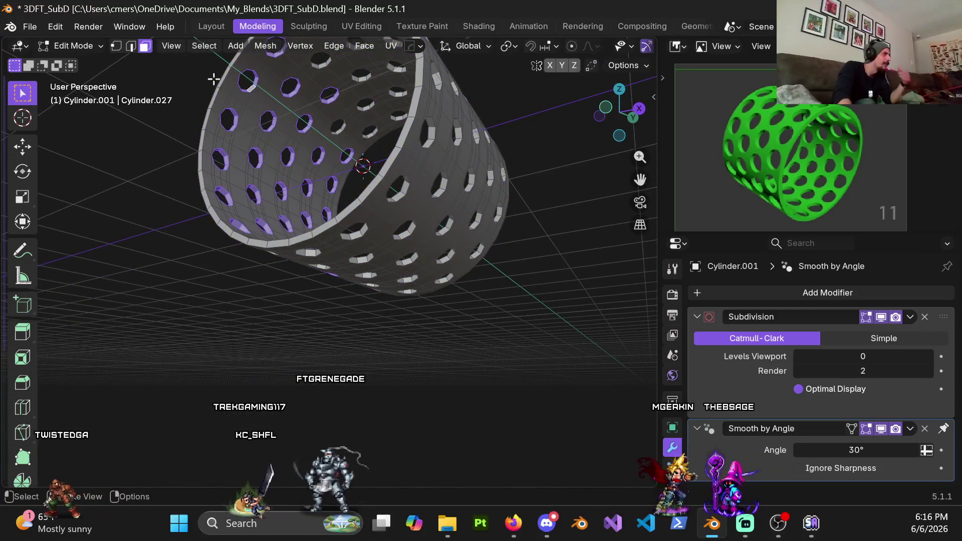
pyautogui.click(203, 48)
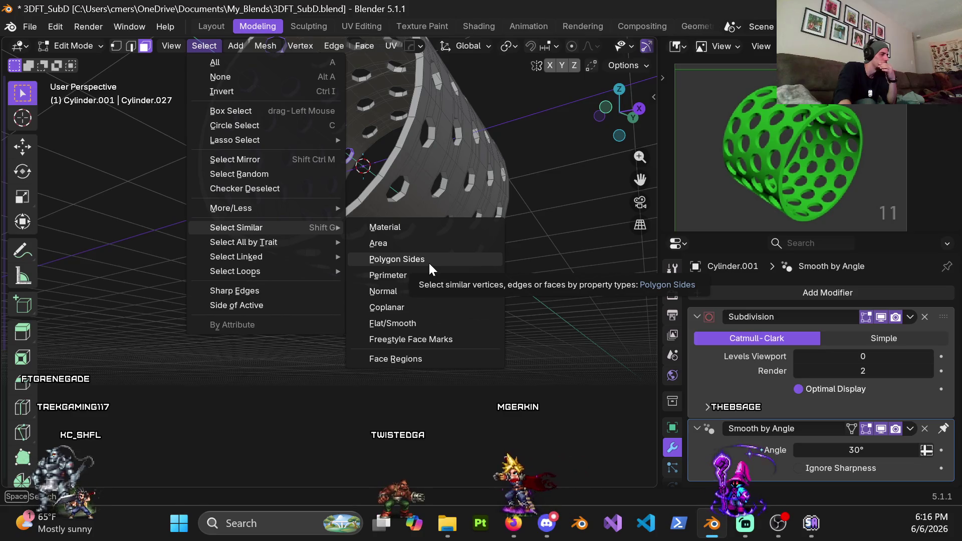
pyautogui.click(428, 260)
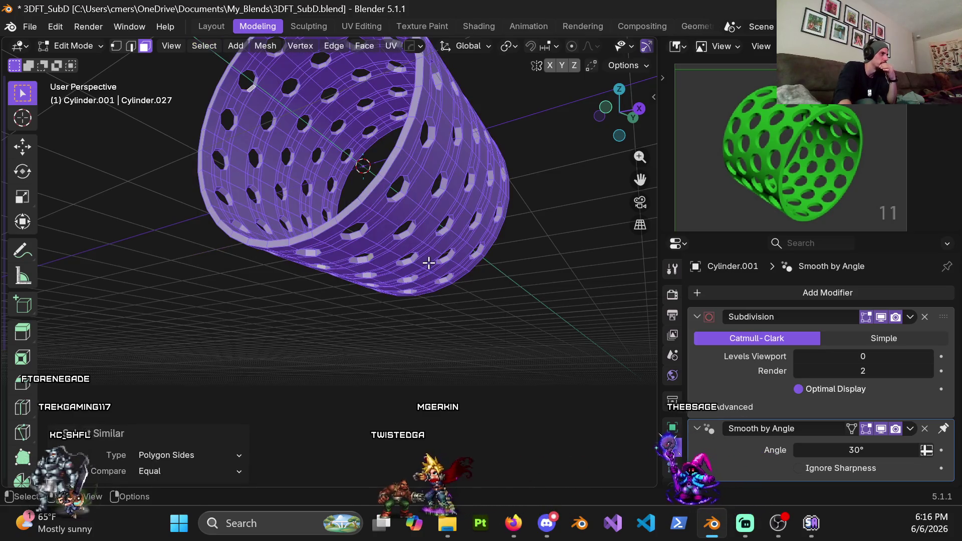
pyautogui.moveTo(428, 260); pyautogui.dragTo(470, 253, button='middle')
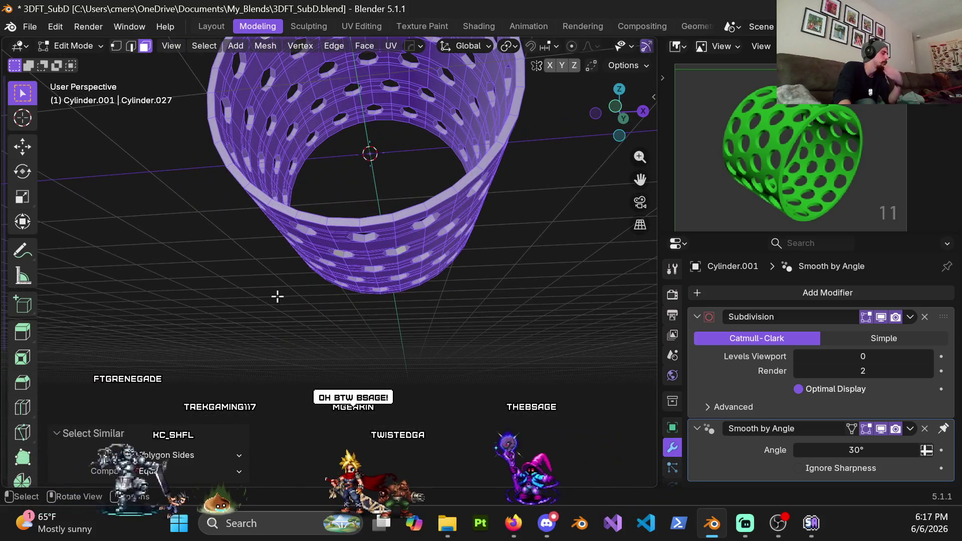
pyautogui.hotkey('ctrl', 'z')
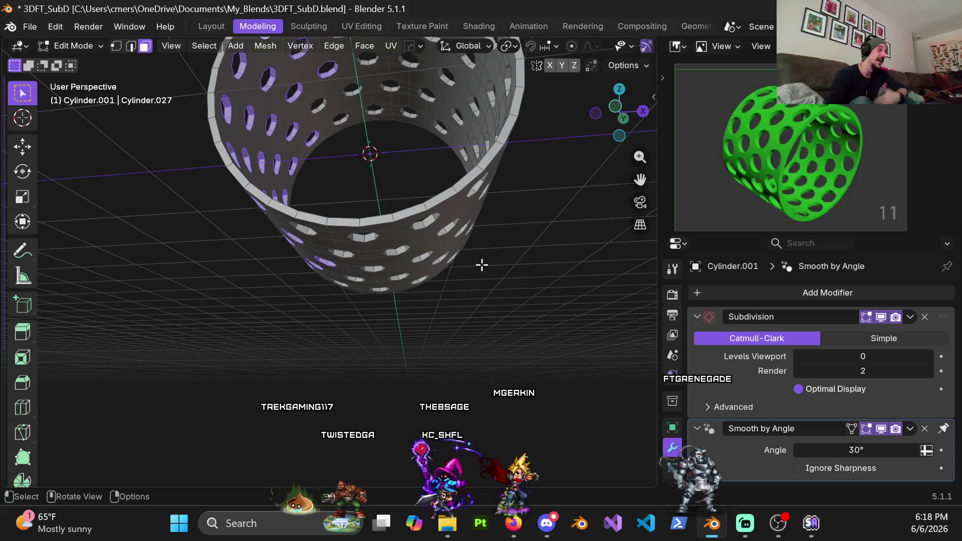
pyautogui.scroll(-5, 497, 262)
pyautogui.moveTo(423, 211)
pyautogui.mouseDown(button='middle')
pyautogui.moveTo(308, 272)
pyautogui.moveTo(365, 236)
pyautogui.moveTo(272, 252)
pyautogui.mouseUp(button='middle')
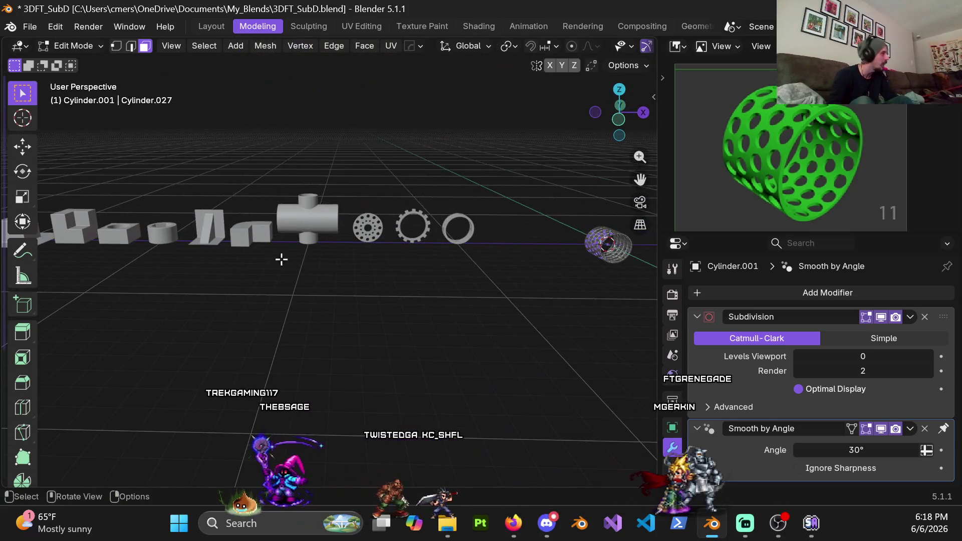
pyautogui.scroll(4, 311, 221)
pyautogui.moveTo(344, 254)
pyautogui.keyDown('shift'); pyautogui.mouseDown(button='middle')
pyautogui.moveTo(300, 290)
pyautogui.moveTo(377, 256)
pyautogui.moveTo(324, 252)
pyautogui.mouseUp(button='middle'); pyautogui.keyUp('shift')
pyautogui.scroll(-3, 254, 274)
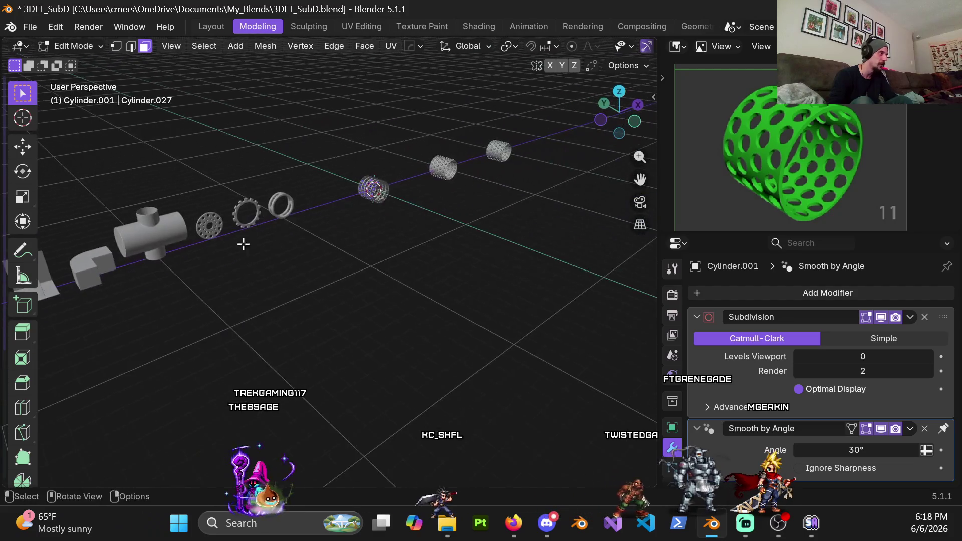
pyautogui.press('KP_Decimal')
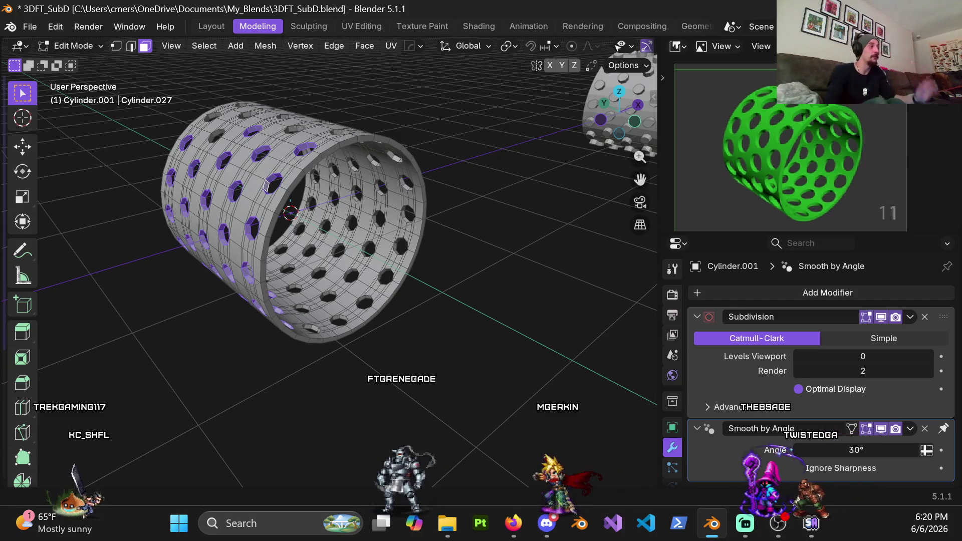
pyautogui.scroll(-5, 399, 309)
pyautogui.scroll(-4, 400, 309)
pyautogui.moveTo(400, 309)
pyautogui.mouseDown(button='middle')
pyautogui.moveTo(286, 275)
pyautogui.moveTo(351, 235)
pyautogui.mouseUp(button='middle')
pyautogui.scroll(3, 387, 208)
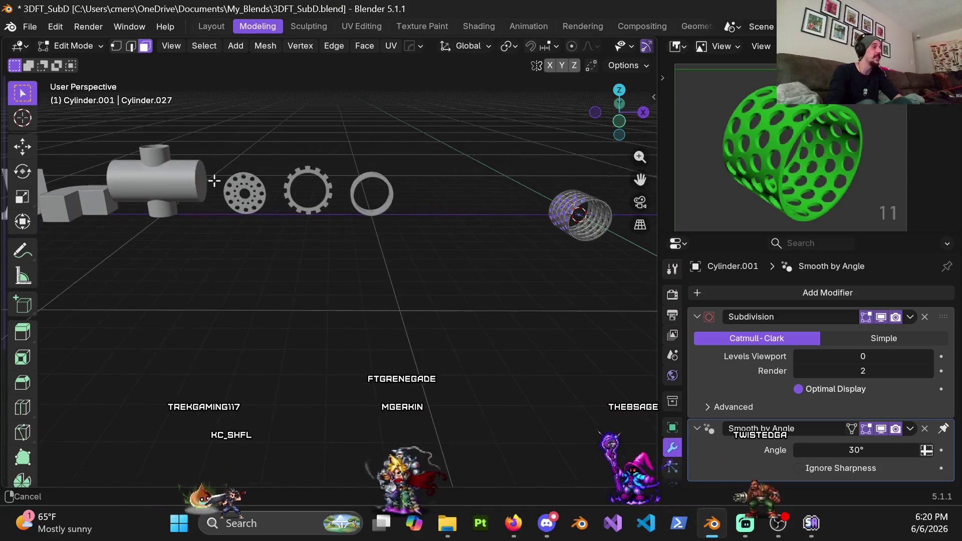
pyautogui.scroll(3, 388, 208)
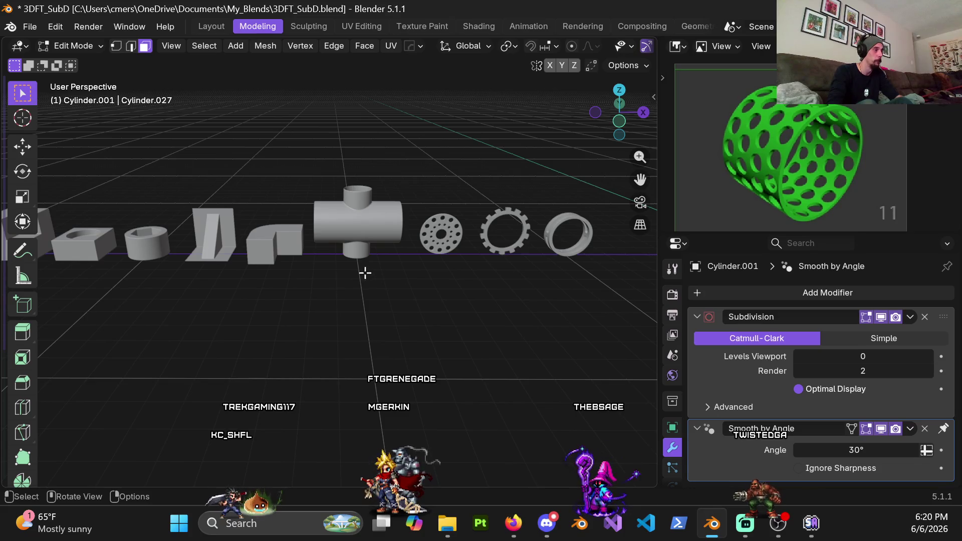
pyautogui.scroll(-3, 319, 290)
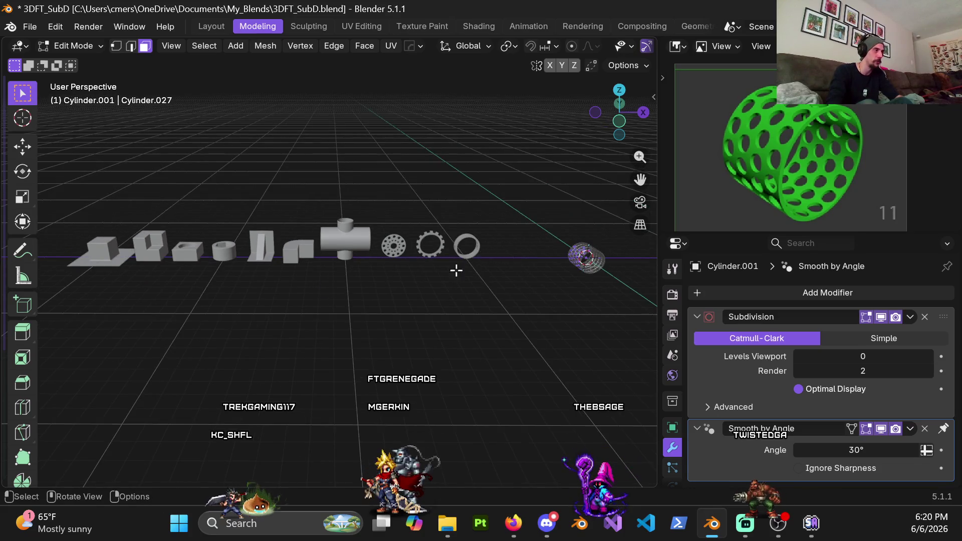
pyautogui.scroll(3, 462, 264)
pyautogui.keyDown('shift'); pyautogui.moveTo(483, 268); pyautogui.dragTo(349, 253, button='middle'); pyautogui.keyUp('shift')
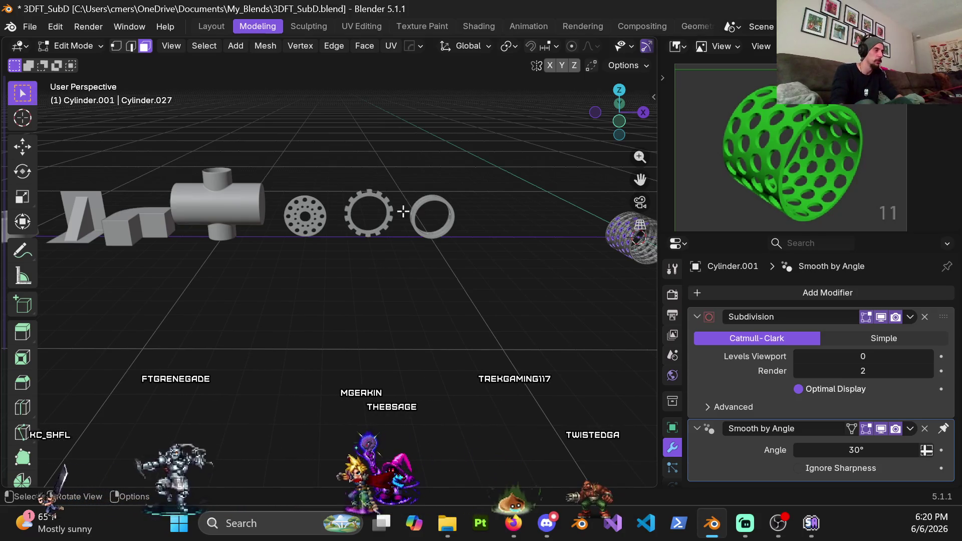
pyautogui.press('KP_Decimal')
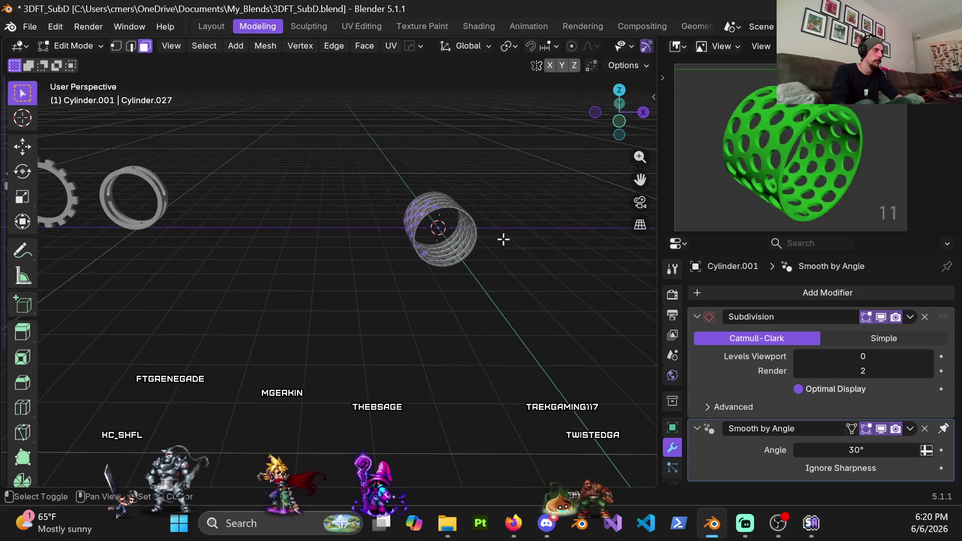
pyautogui.moveTo(337, 257)
pyautogui.mouseDown(button='middle')
pyautogui.moveTo(385, 219)
pyautogui.moveTo(324, 234)
pyautogui.mouseUp(button='middle')
pyautogui.scroll(3, 385, 219)
pyautogui.moveTo(328, 189)
pyautogui.keyDown('shift'); pyautogui.mouseDown(button='middle')
pyautogui.moveTo(364, 241)
pyautogui.moveTo(503, 255)
pyautogui.moveTo(373, 266)
pyautogui.moveTo(350, 253)
pyautogui.moveTo(301, 163)
pyautogui.mouseUp(button='middle'); pyautogui.keyUp('shift')
pyautogui.scroll(4, 372, 266)
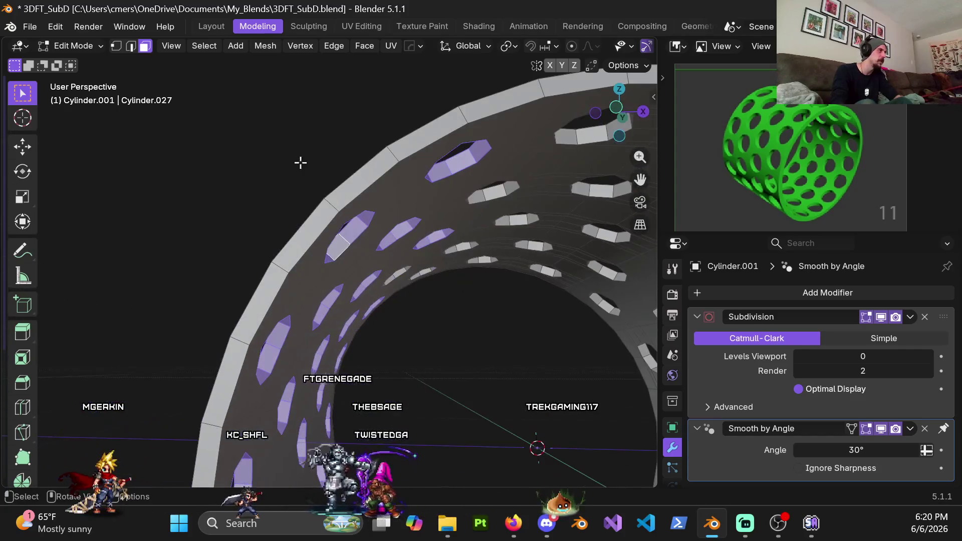
# Try Select Similar > Flat/Smooth, then undo the whole-mesh selection.
pyautogui.click(221, 48)
pyautogui.moveTo(295, 230)
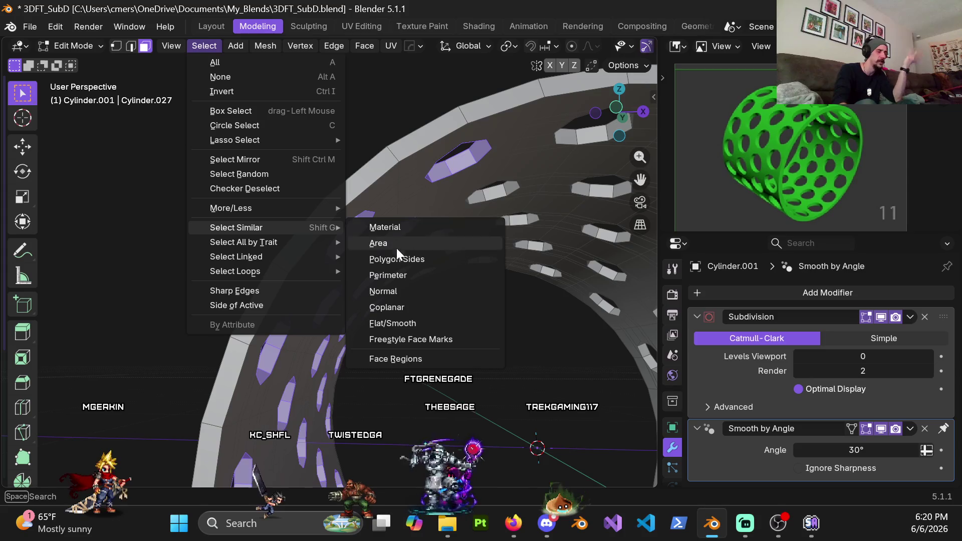
pyautogui.click(408, 323)
pyautogui.scroll(-5, 440, 289)
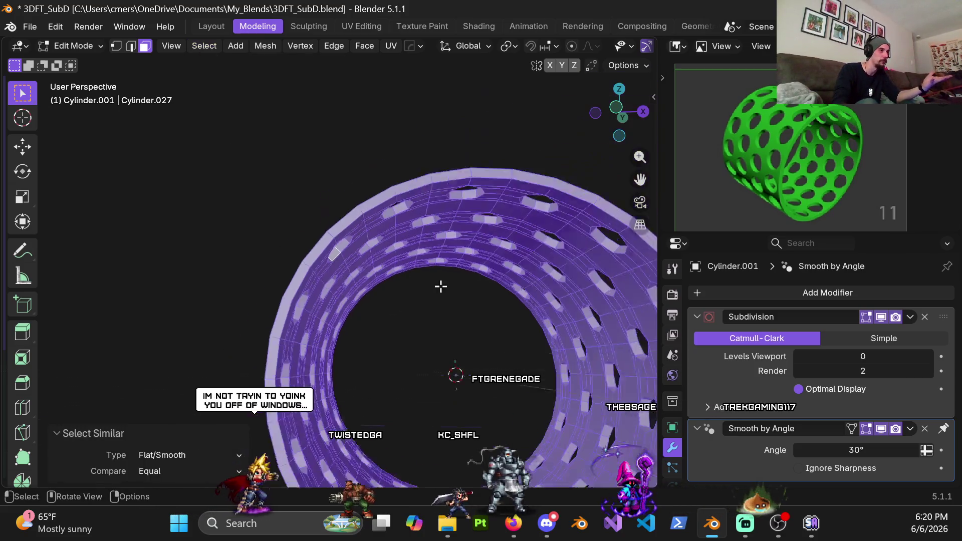
pyautogui.hotkey('ctrl', 'z')
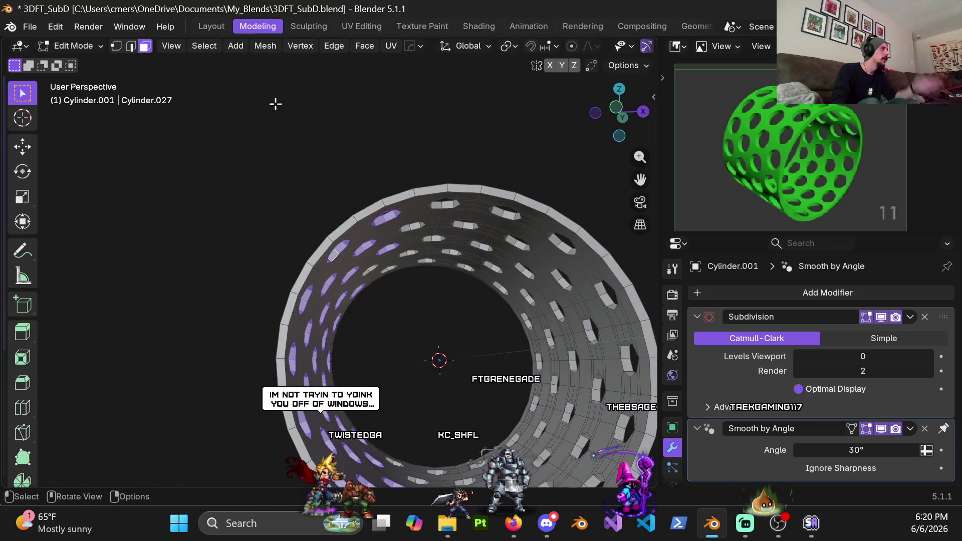
# Extend the hole-wall selection to faces with similar normals.
pyautogui.click(204, 46)
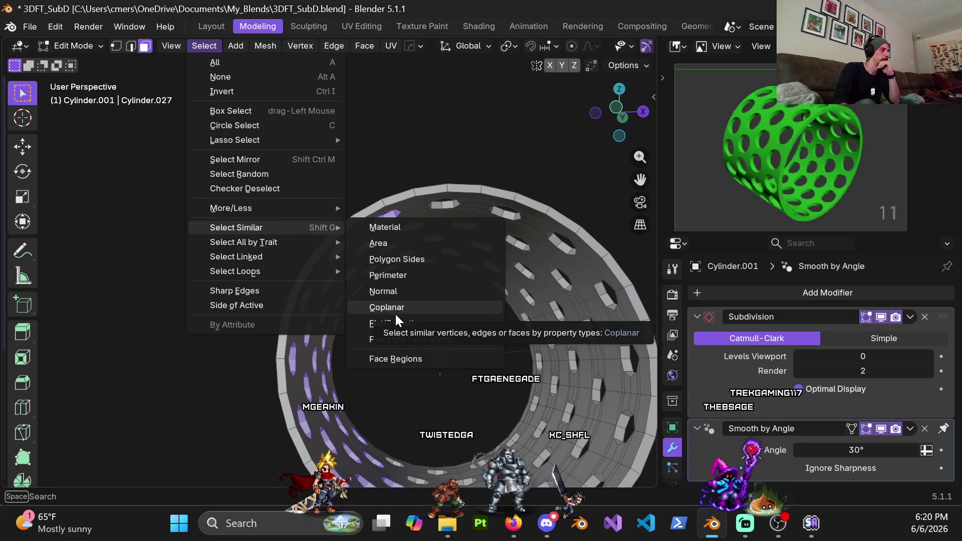
pyautogui.click(404, 292)
pyautogui.scroll(-3, 478, 297)
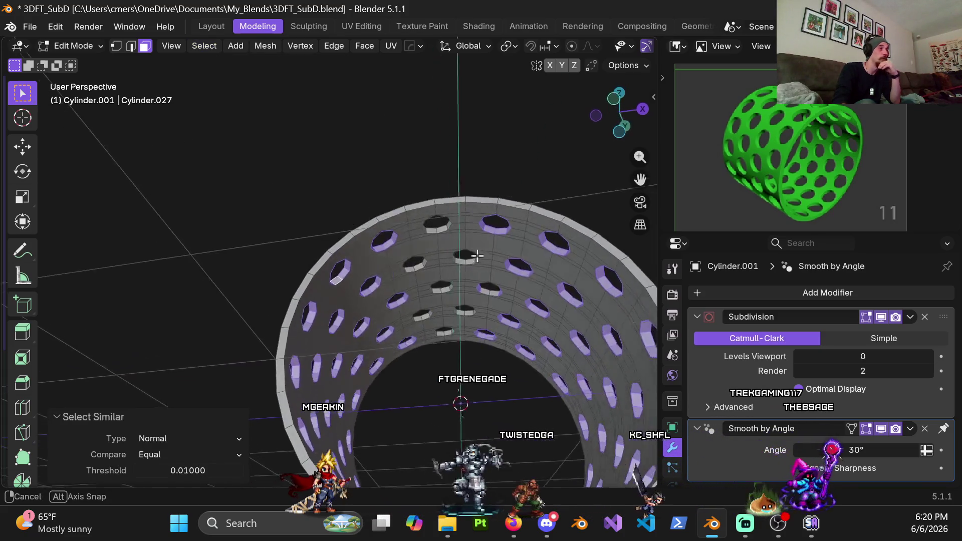
pyautogui.moveTo(481, 280)
pyautogui.mouseDown(button='middle')
pyautogui.moveTo(472, 329)
pyautogui.moveTo(596, 284)
pyautogui.mouseUp(button='middle')
# Switch the viewport to wireframe and orbit around the tube.
pyautogui.press('z')
pyautogui.click(353, 292)
pyautogui.moveTo(438, 206)
pyautogui.mouseDown(button='middle')
pyautogui.moveTo(457, 196)
pyautogui.moveTo(506, 247)
pyautogui.moveTo(500, 241)
pyautogui.mouseUp(button='middle')
# Return to solid shading and loop-select the rims of four holes.
pyautogui.press('z')
pyautogui.click(518, 250)
pyautogui.scroll(3, 352, 285)
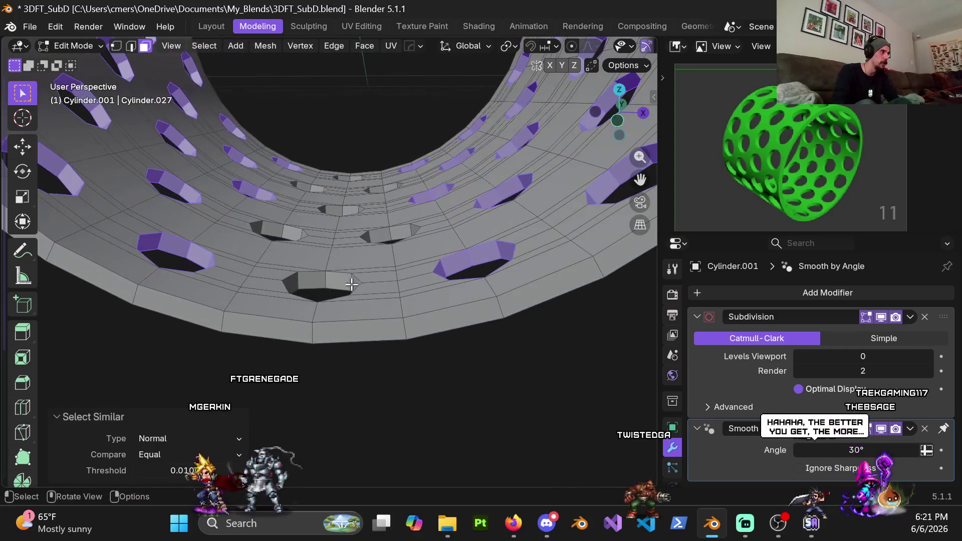
pyautogui.keyDown('alt'); pyautogui.keyDown('shift'); pyautogui.click(344, 279); pyautogui.keyUp('shift'); pyautogui.keyUp('alt')
pyautogui.keyDown('alt'); pyautogui.keyDown('shift'); pyautogui.click(391, 233); pyautogui.keyUp('shift'); pyautogui.keyUp('alt')
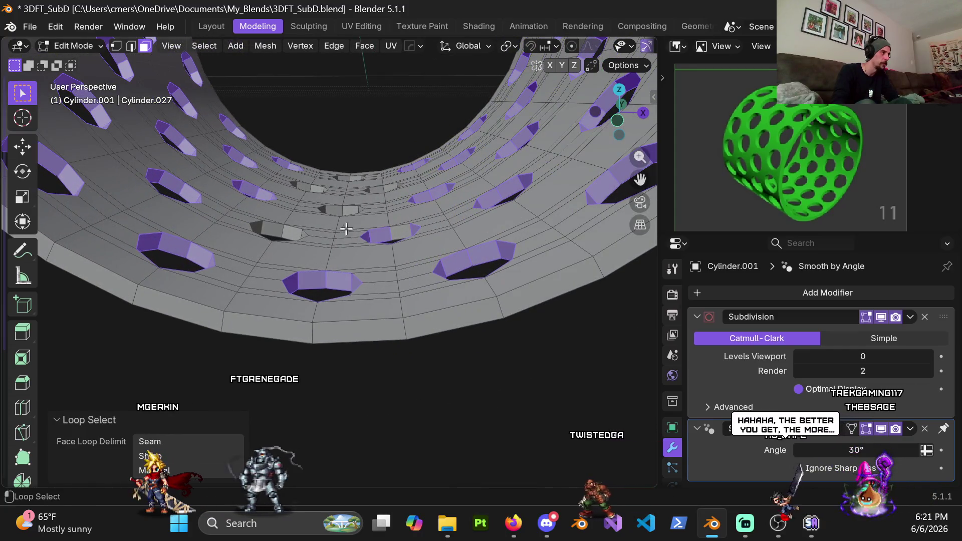
pyautogui.keyDown('alt'); pyautogui.keyDown('shift'); pyautogui.click(279, 229); pyautogui.keyUp('shift'); pyautogui.keyUp('alt')
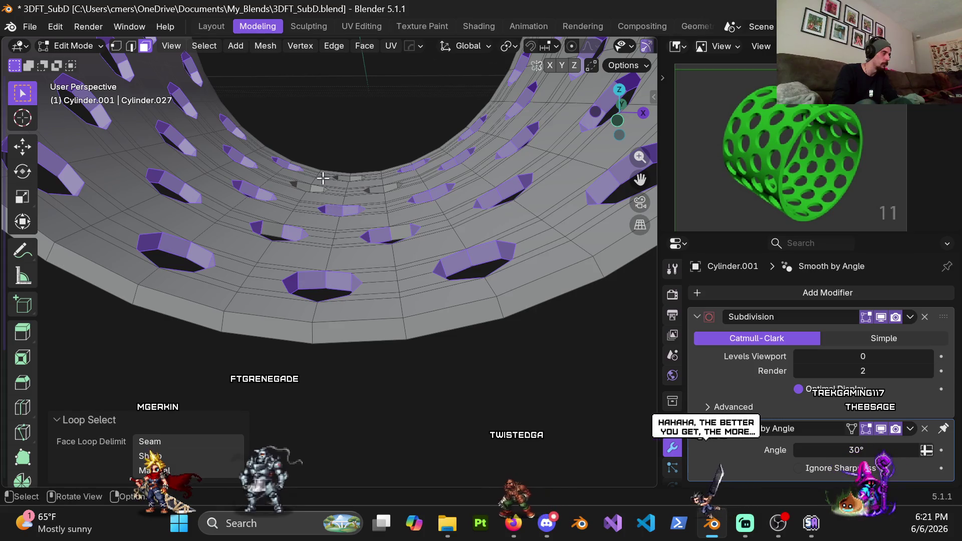
pyautogui.scroll(3, 306, 210)
pyautogui.scroll(2, 286, 251)
pyautogui.scroll(2, 279, 264)
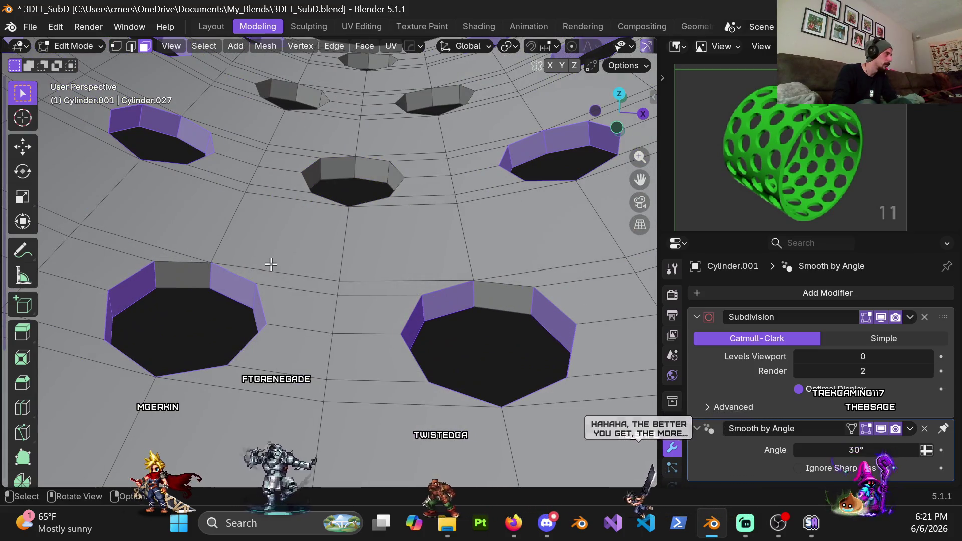
pyautogui.moveTo(249, 283)
pyautogui.keyDown('shift'); pyautogui.mouseDown(button='middle')
pyautogui.moveTo(230, 252)
pyautogui.moveTo(245, 280)
pyautogui.mouseUp(button='middle'); pyautogui.keyUp('shift')
pyautogui.keyDown('alt'); pyautogui.keyDown('shift'); pyautogui.click(239, 257); pyautogui.keyUp('shift'); pyautogui.keyUp('alt')
# Switch to vertex select and zoom in on a hole rim.
pyautogui.press('1')
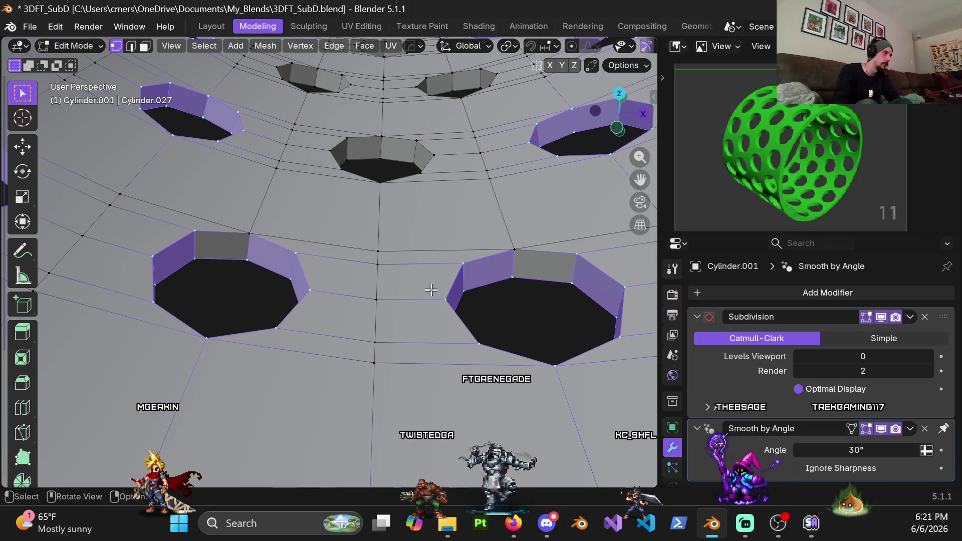
pyautogui.scroll(-3, 410, 286)
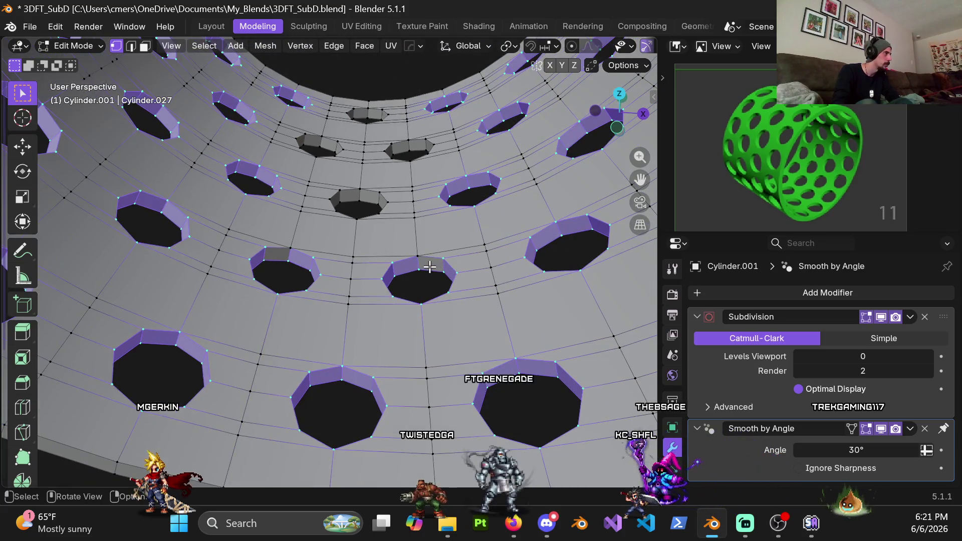
pyautogui.scroll(3, 314, 253)
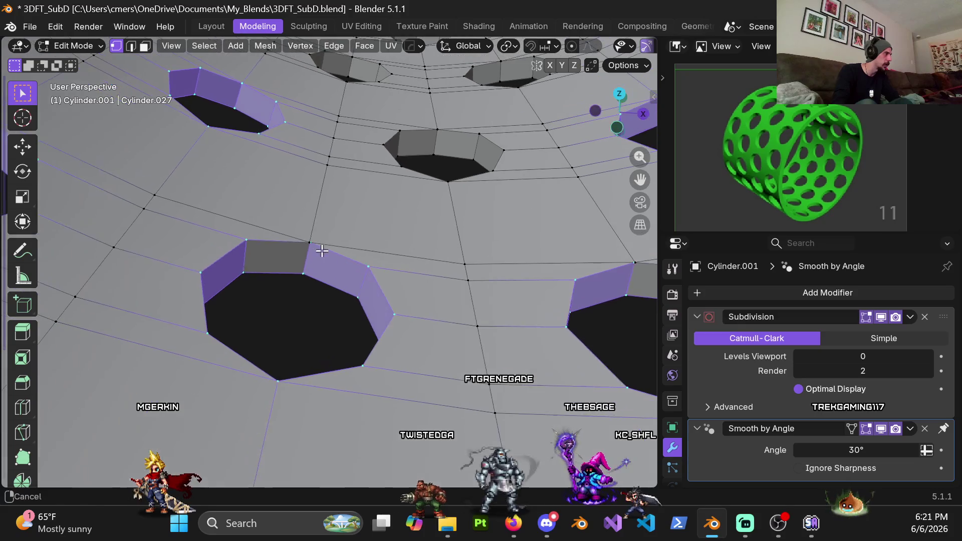
# In wireframe, merge two clusters of hole-corner vertices At Center.
pyautogui.hotkey('shift', 'z')
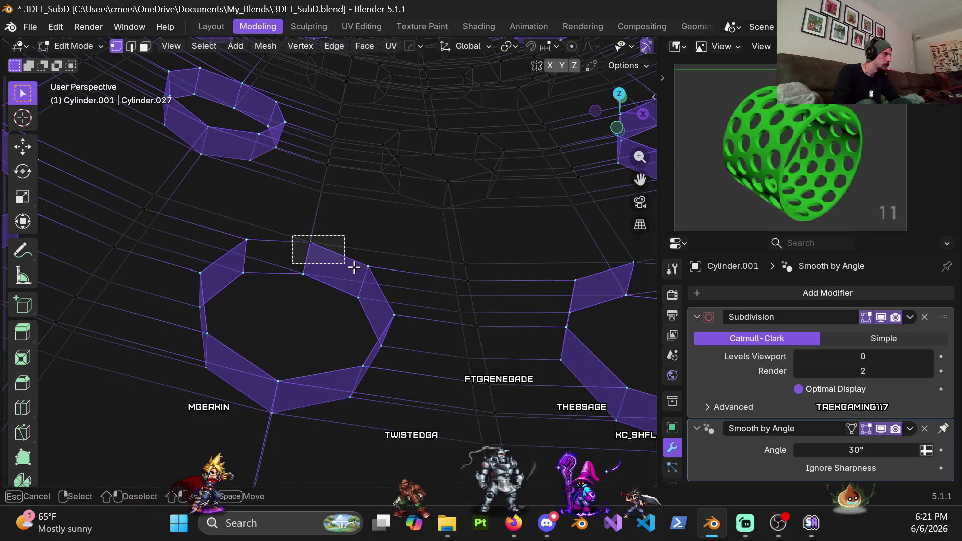
pyautogui.moveTo(354, 268); pyautogui.dragTo(349, 267)
pyautogui.press('m')
pyautogui.click(348, 266)
pyautogui.moveTo(348, 266); pyautogui.dragTo(439, 271, button='middle')
pyautogui.moveTo(430, 239); pyautogui.dragTo(462, 267)
pyautogui.press('m')
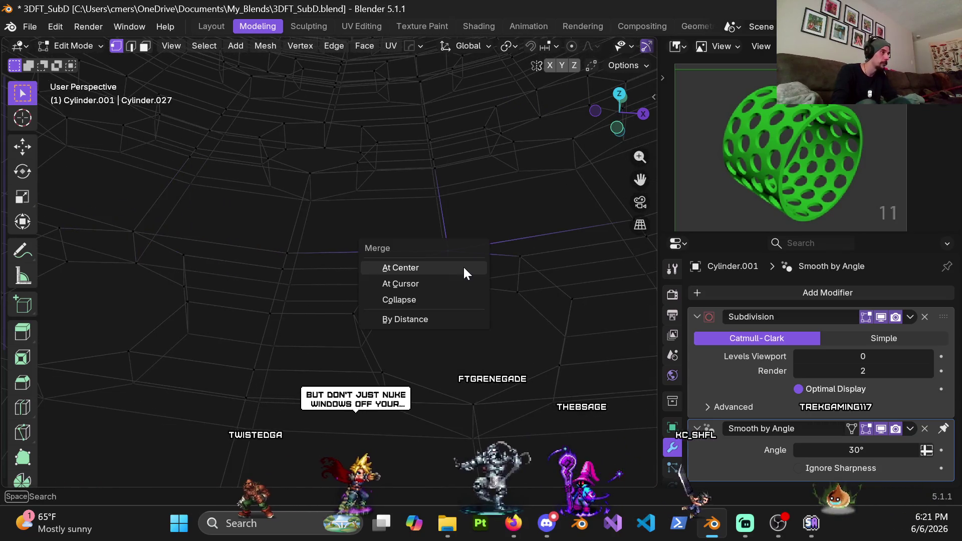
pyautogui.click(463, 265)
# Return to solid shading, test-grab the merged vertex, and look down into the cylinder.
pyautogui.hotkey('shift', 'z')
pyautogui.scroll(-2, 412, 279)
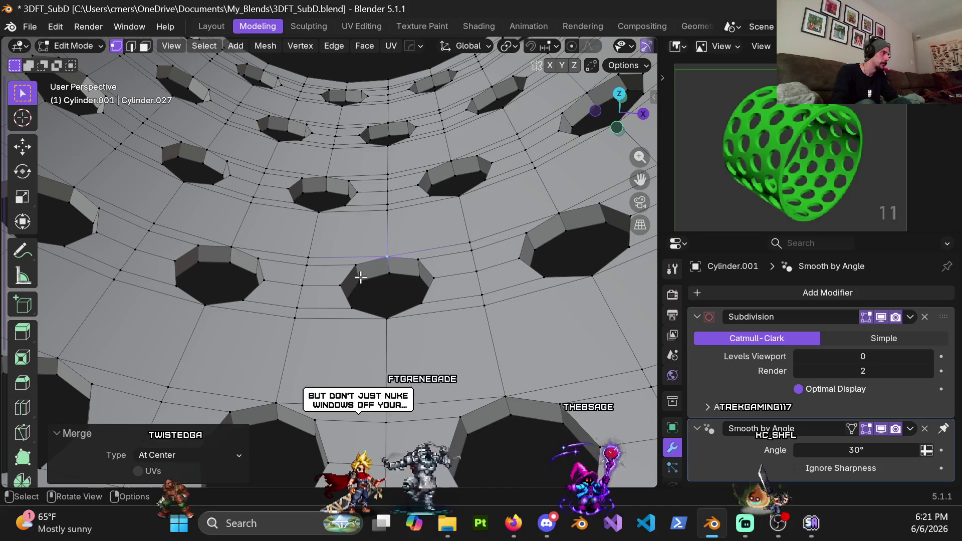
pyautogui.press('g')
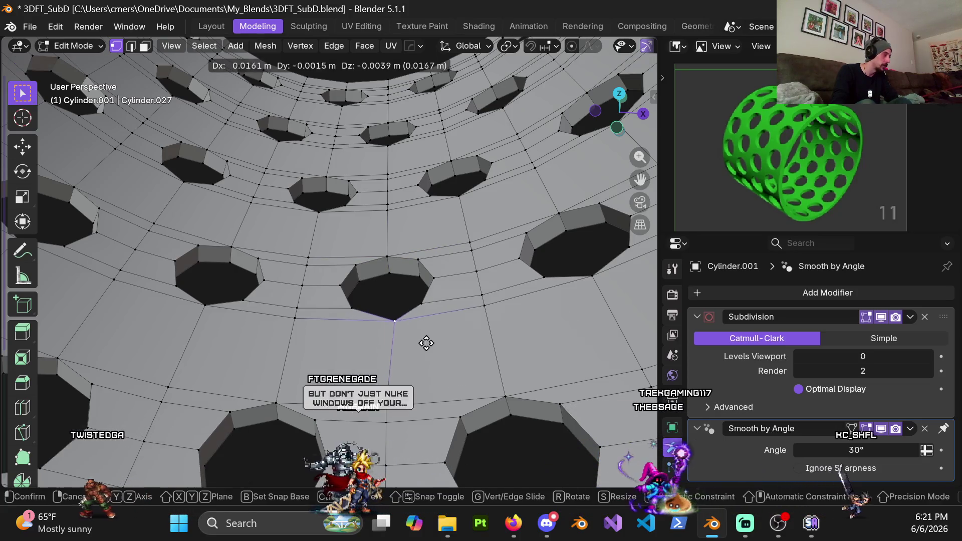
pyautogui.press('Escape')
pyautogui.scroll(-2, 382, 313)
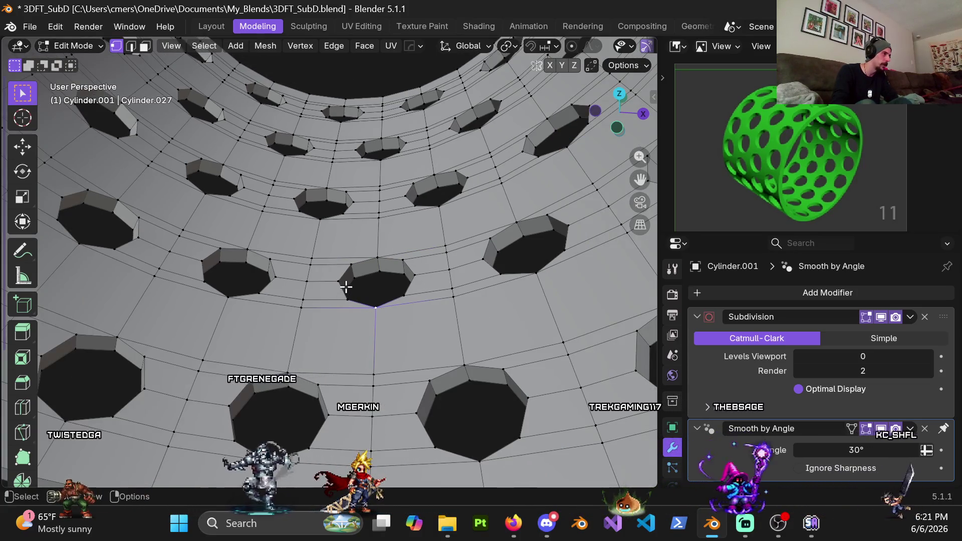
pyautogui.scroll(-2, 343, 286)
pyautogui.moveTo(272, 258)
pyautogui.mouseDown(button='middle')
pyautogui.moveTo(372, 267)
pyautogui.moveTo(364, 223)
pyautogui.mouseUp(button='middle')
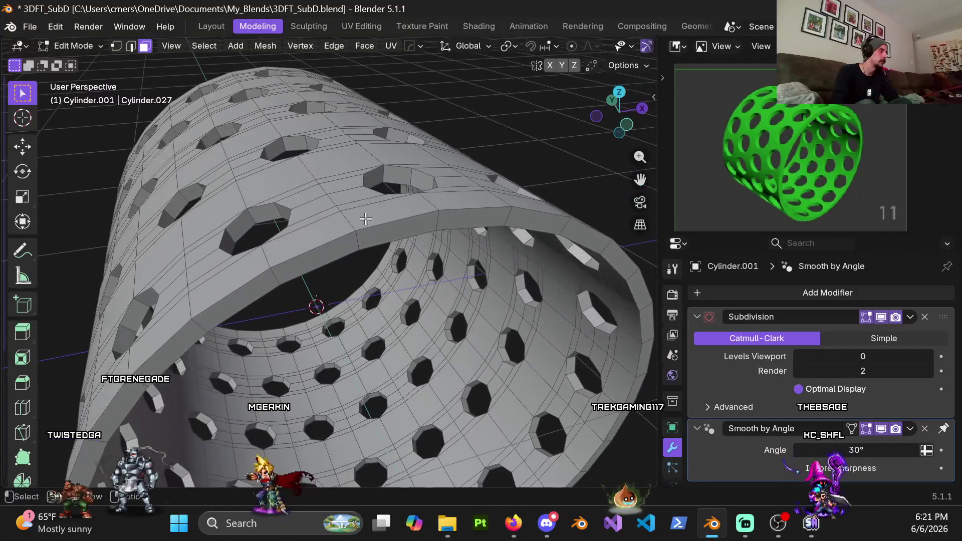
# Loop-select four hole rims and extend them via Select Similar > Normal.
pyautogui.keyDown('alt'); pyautogui.click(387, 175); pyautogui.keyUp('alt')
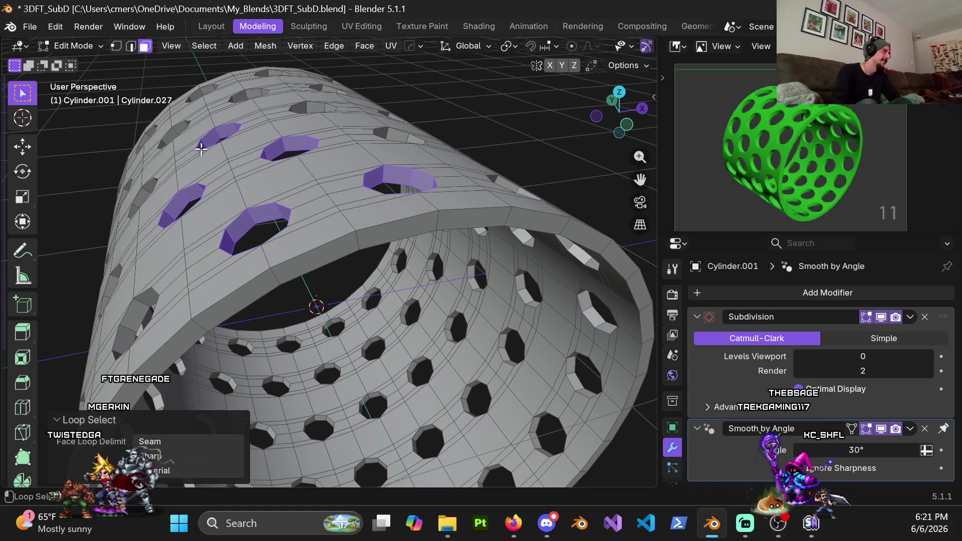
pyautogui.keyDown('alt'); pyautogui.keyDown('shift'); pyautogui.click(176, 136); pyautogui.keyUp('shift'); pyautogui.keyUp('alt')
pyautogui.keyDown('alt'); pyautogui.keyDown('shift'); pyautogui.click(249, 109); pyautogui.keyUp('shift'); pyautogui.keyUp('alt')
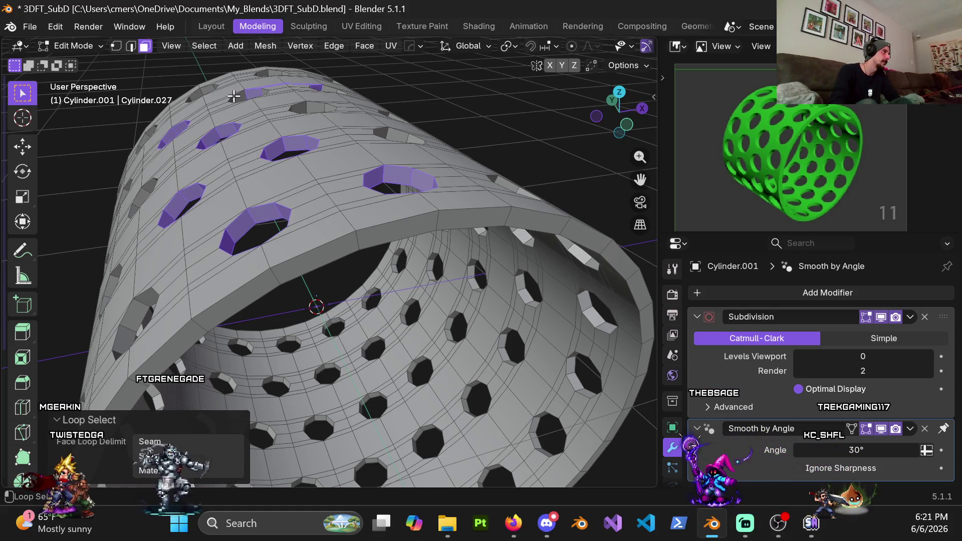
pyautogui.keyDown('alt'); pyautogui.keyDown('shift'); pyautogui.click(200, 94); pyautogui.keyUp('shift'); pyautogui.keyUp('alt')
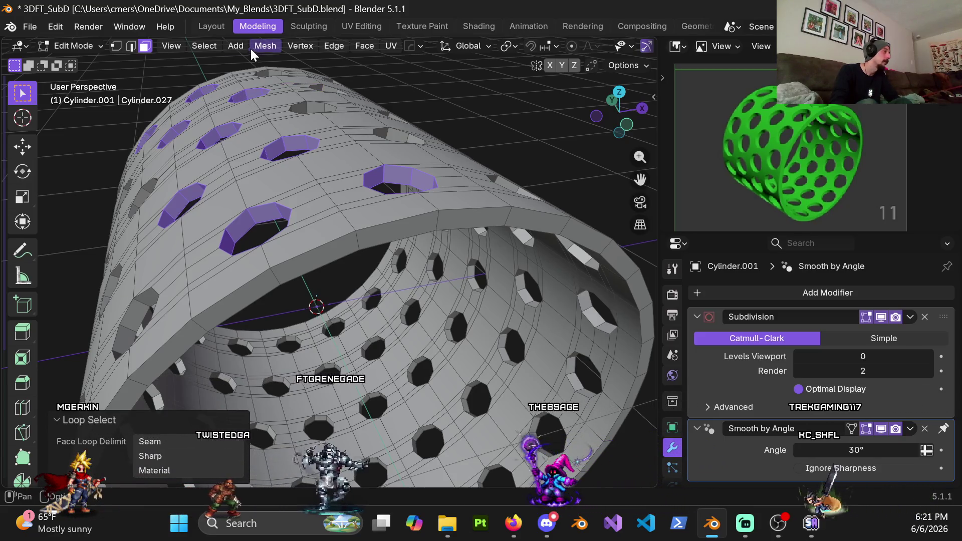
pyautogui.click(205, 48)
pyautogui.moveTo(300, 229)
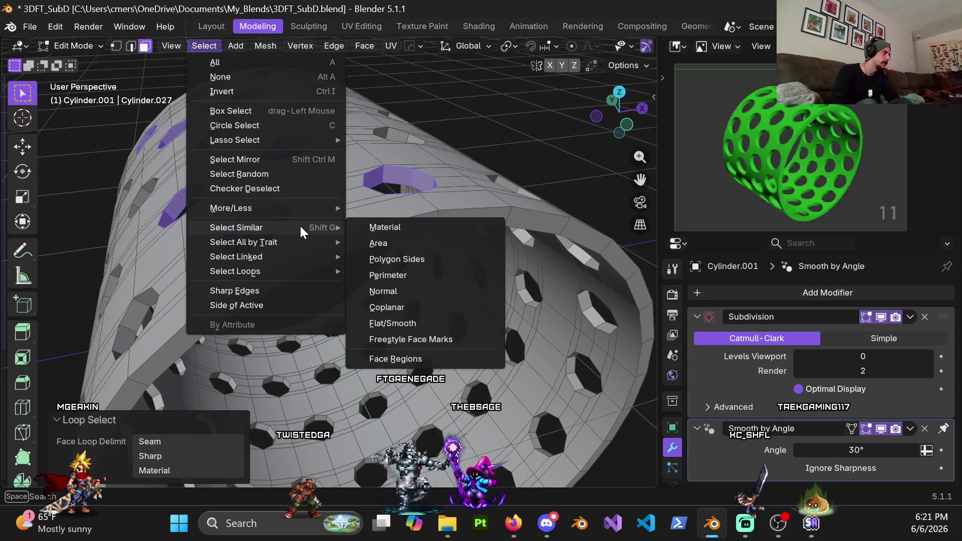
pyautogui.click(382, 289)
# Add seven more hole rim loops, including an inner one, to the selection.
pyautogui.scroll(-4, 371, 245)
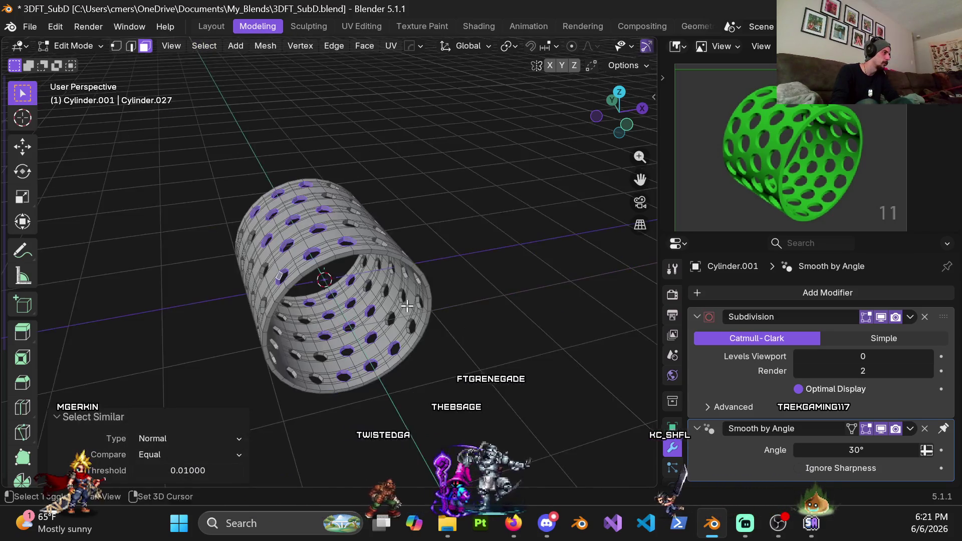
pyautogui.scroll(5, 313, 217)
pyautogui.scroll(3, 312, 218)
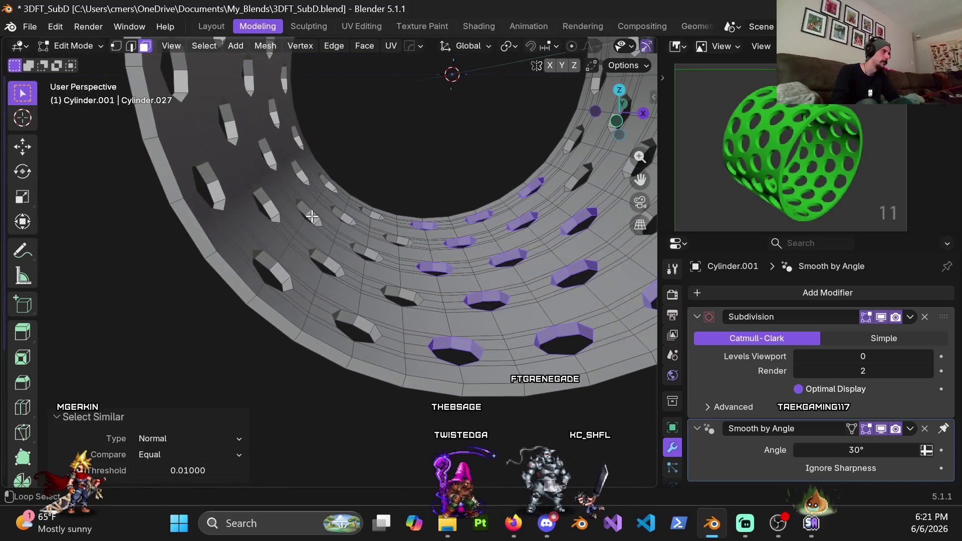
pyautogui.keyDown('alt'); pyautogui.keyDown('shift'); pyautogui.click(307, 211); pyautogui.keyUp('shift'); pyautogui.keyUp('alt')
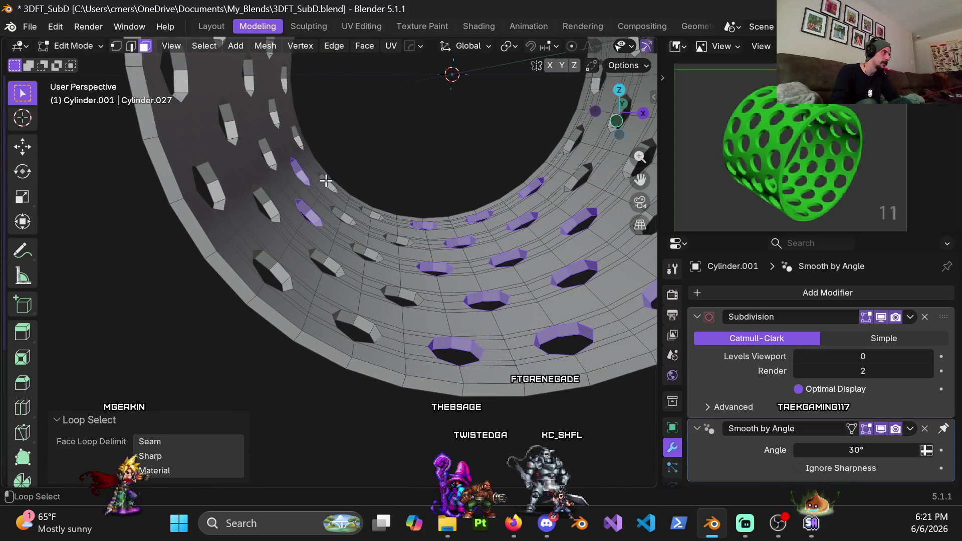
pyautogui.scroll(2, 333, 210)
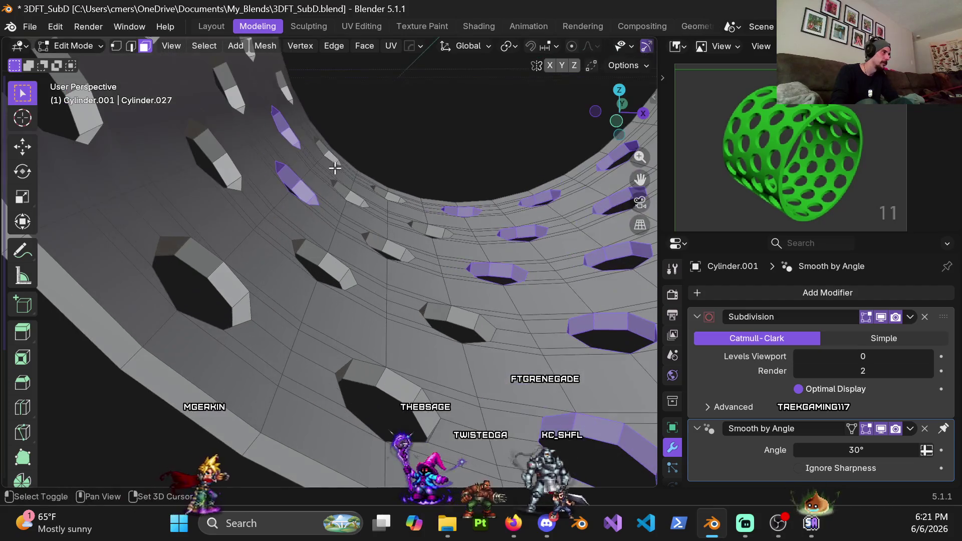
pyautogui.scroll(3, 331, 218)
pyautogui.keyDown('alt'); pyautogui.keyDown('shift'); pyautogui.click(332, 217); pyautogui.keyUp('shift'); pyautogui.keyUp('alt')
pyautogui.keyDown('alt'); pyautogui.keyDown('shift'); pyautogui.click(286, 156); pyautogui.keyUp('shift'); pyautogui.keyUp('alt')
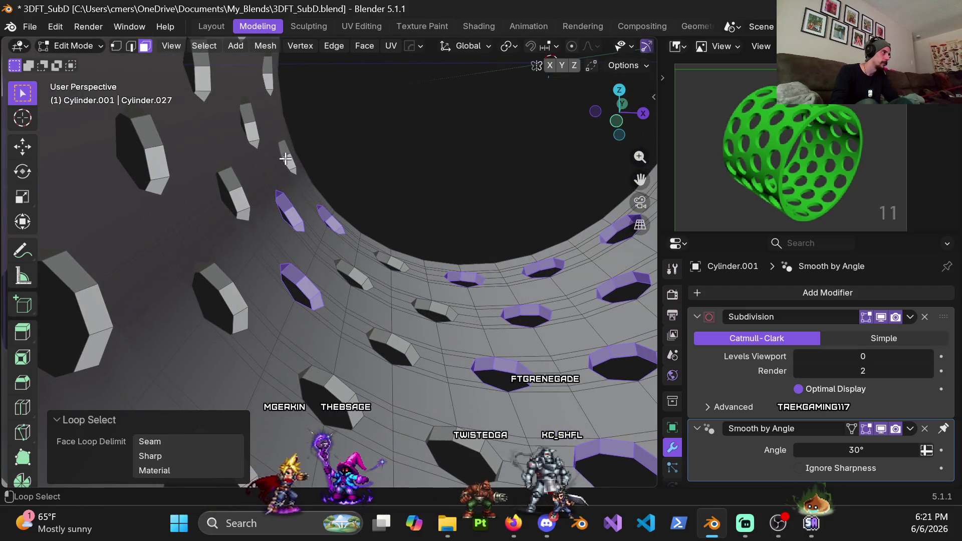
pyautogui.keyDown('alt'); pyautogui.keyDown('shift'); pyautogui.click(248, 118); pyautogui.keyUp('shift'); pyautogui.keyUp('alt')
pyautogui.keyDown('alt'); pyautogui.keyDown('shift'); pyautogui.click(201, 75); pyautogui.keyUp('shift'); pyautogui.keyUp('alt')
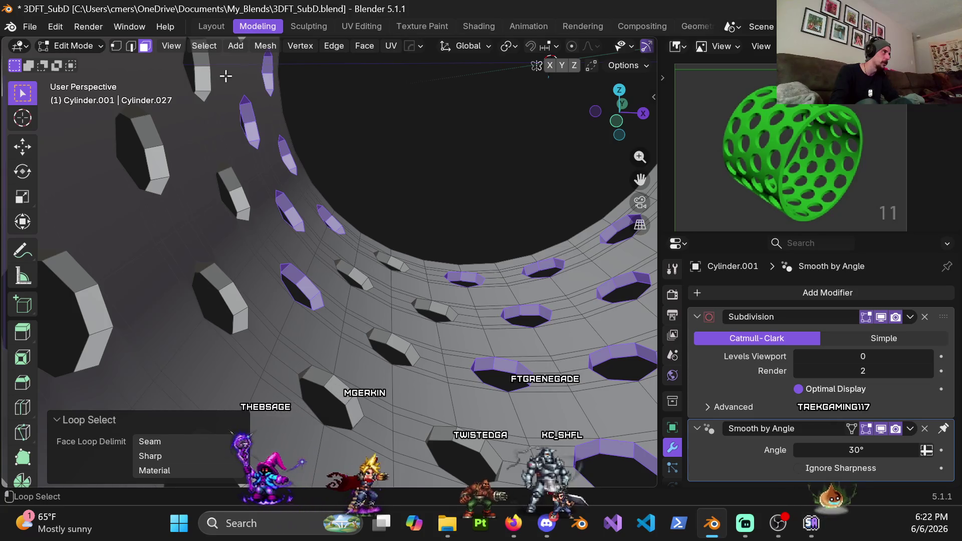
pyautogui.keyDown('alt'); pyautogui.keyDown('shift'); pyautogui.click(166, 152); pyautogui.keyUp('shift'); pyautogui.keyUp('alt')
pyautogui.keyDown('alt'); pyautogui.keyDown('shift'); pyautogui.click(236, 207); pyautogui.keyUp('shift'); pyautogui.keyUp('alt')
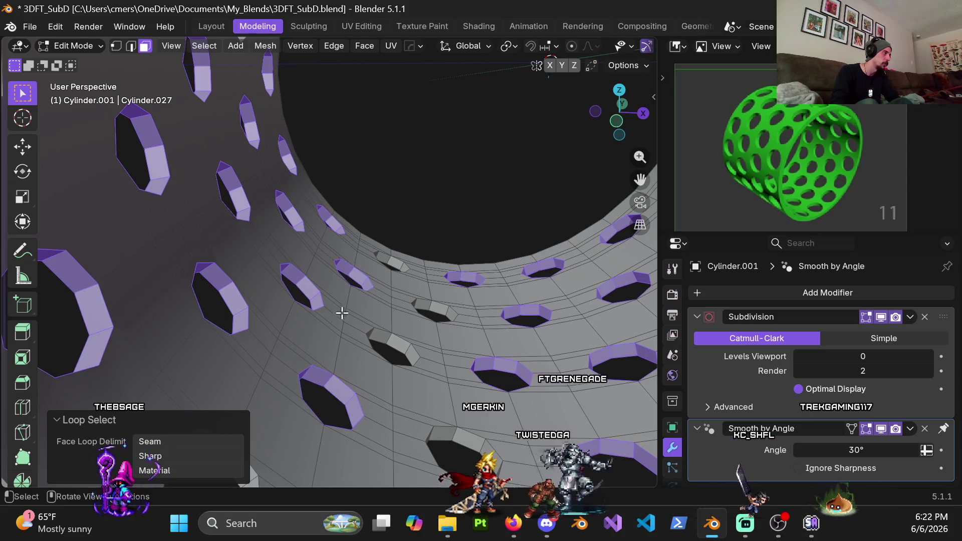
# Add a distant hole's rim loop and extend the selection again by Normal.
pyautogui.scroll(-6, 321, 315)
pyautogui.scroll(3, 300, 317)
pyautogui.scroll(3, 246, 196)
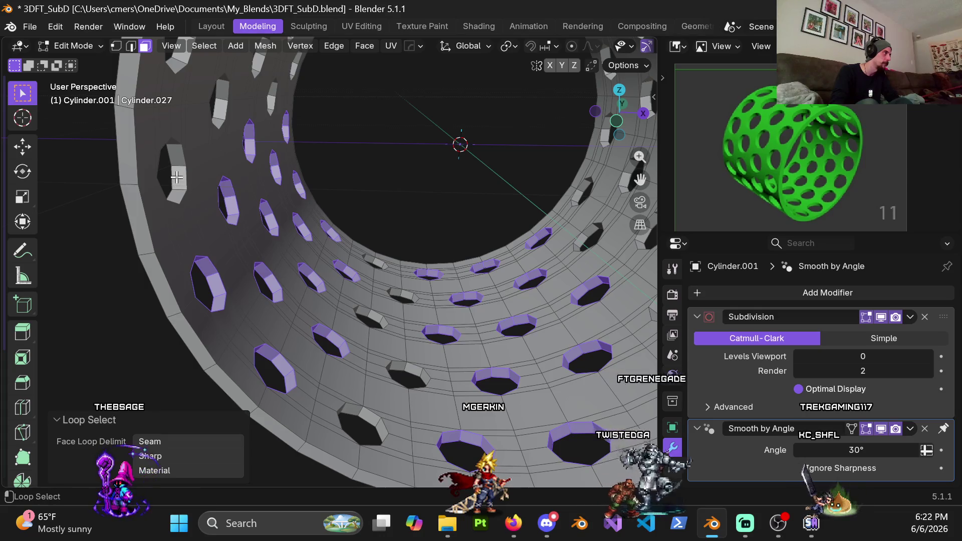
pyautogui.keyDown('alt'); pyautogui.keyDown('shift'); pyautogui.click(224, 100); pyautogui.keyUp('shift'); pyautogui.keyUp('alt')
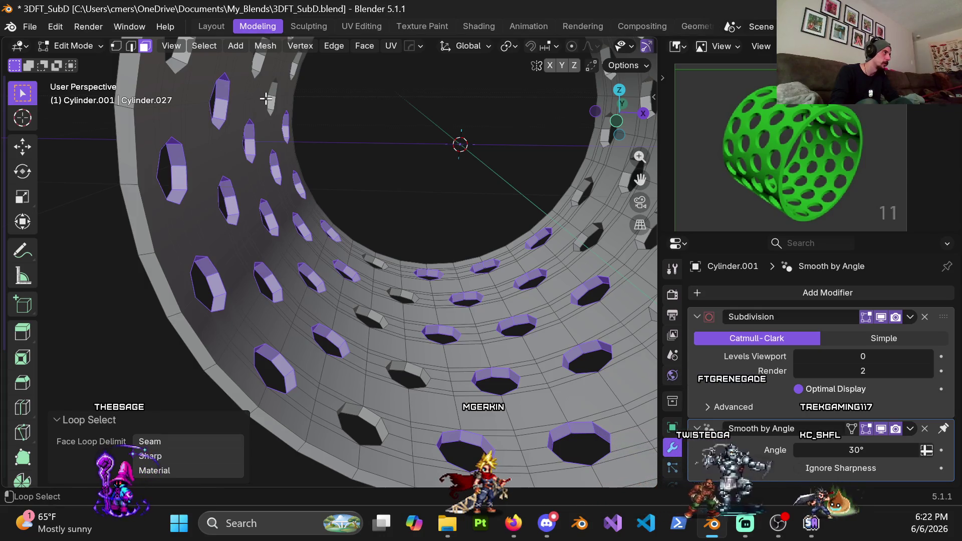
pyautogui.click(212, 46)
pyautogui.moveTo(320, 229)
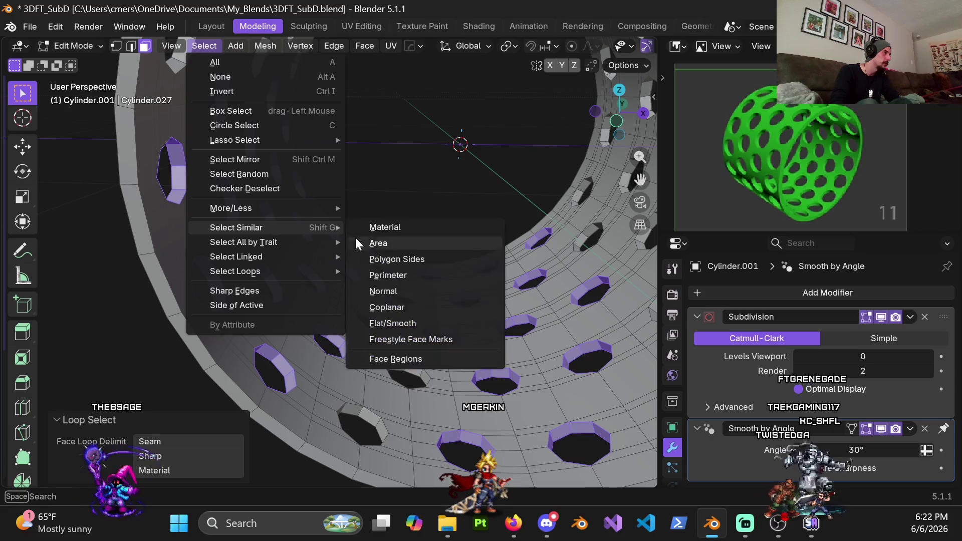
pyautogui.click(390, 292)
pyautogui.scroll(-5, 390, 293)
pyautogui.moveTo(390, 292)
pyautogui.mouseDown(button='middle')
pyautogui.moveTo(399, 258)
pyautogui.moveTo(359, 259)
pyautogui.mouseUp(button='middle')
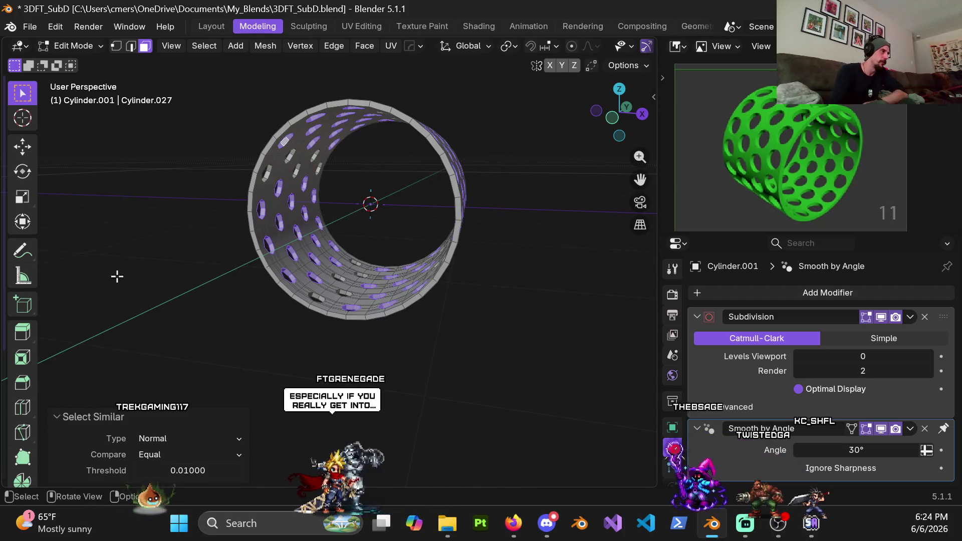
# Orbit around the perforated cylinder to check its holes, then add one more hole's wall loop.
pyautogui.scroll(-8, 423, 230)
pyautogui.moveTo(422, 229); pyautogui.dragTo(515, 240, button='middle')
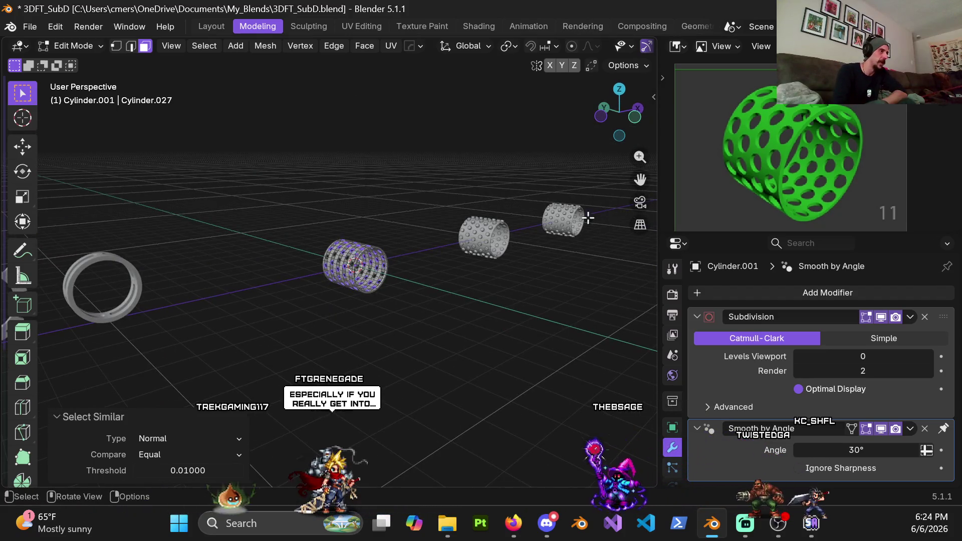
pyautogui.scroll(4, 399, 289)
pyautogui.moveTo(399, 289); pyautogui.dragTo(326, 248, button='middle')
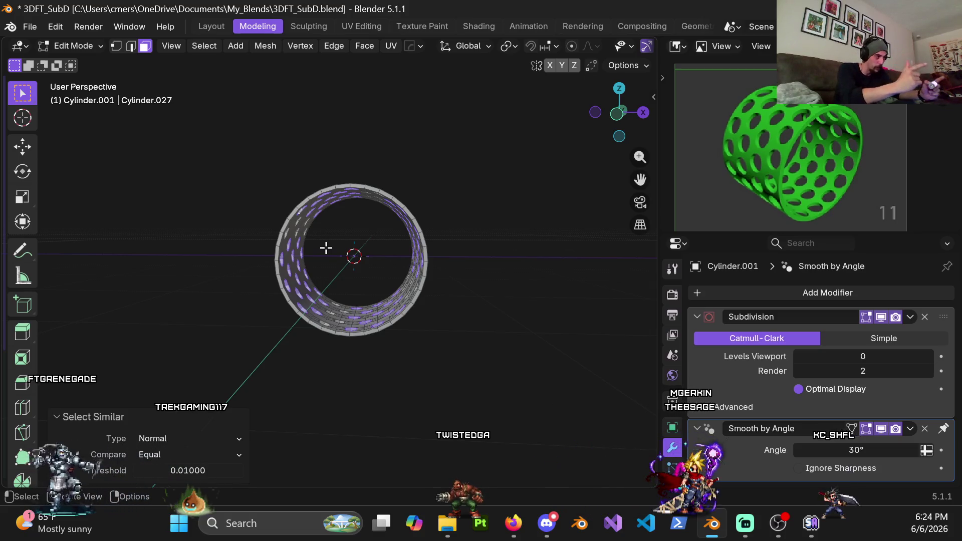
pyautogui.moveTo(308, 261)
pyautogui.mouseDown(button='middle')
pyautogui.moveTo(444, 193)
pyautogui.moveTo(335, 202)
pyautogui.mouseUp(button='middle')
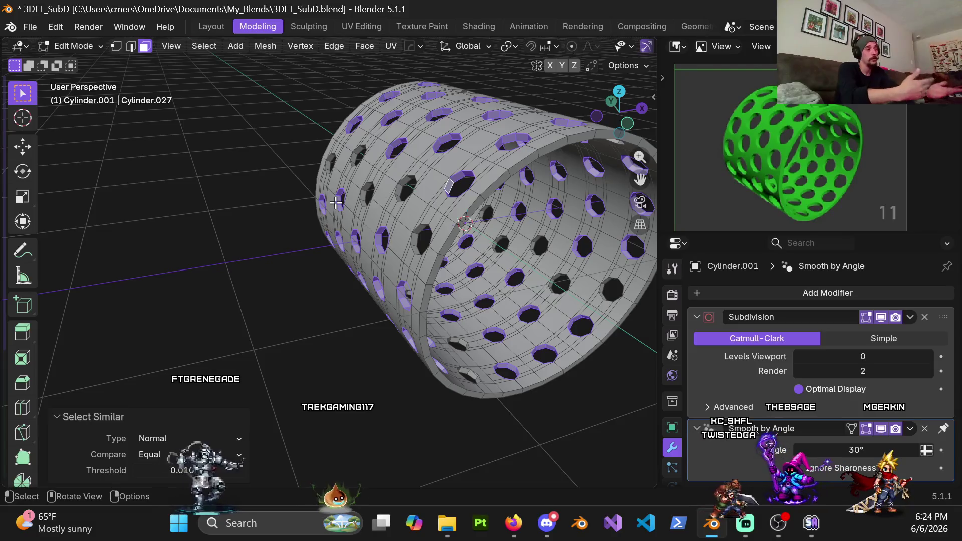
pyautogui.moveTo(336, 202)
pyautogui.mouseDown(button='middle')
pyautogui.moveTo(402, 169)
pyautogui.moveTo(461, 189)
pyautogui.moveTo(481, 167)
pyautogui.moveTo(525, 151)
pyautogui.mouseUp(button='middle')
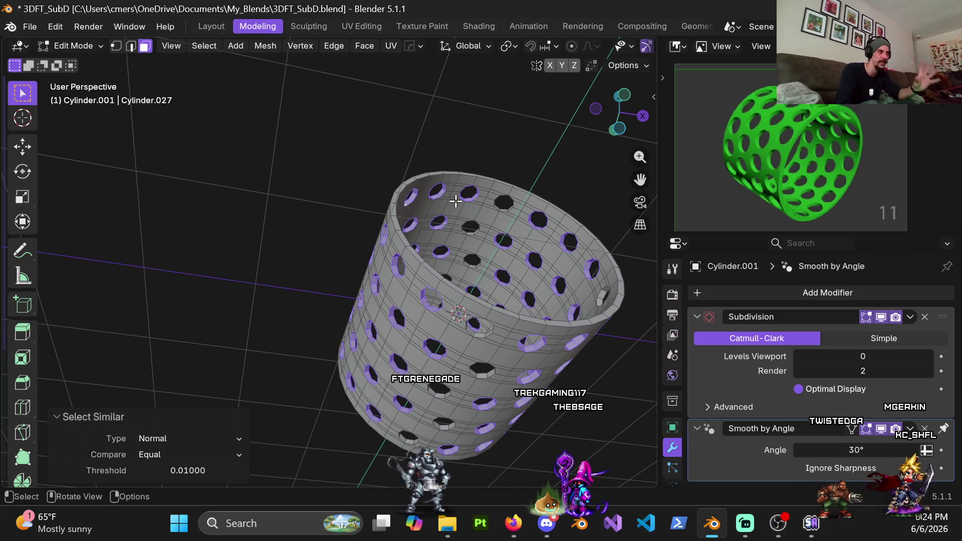
pyautogui.moveTo(414, 186); pyautogui.dragTo(476, 221, button='middle')
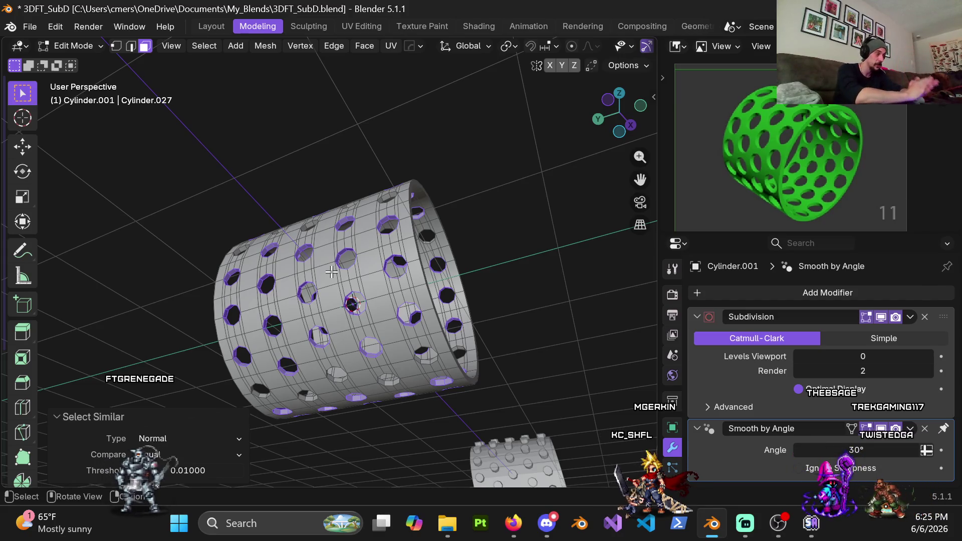
pyautogui.scroll(5, 331, 272)
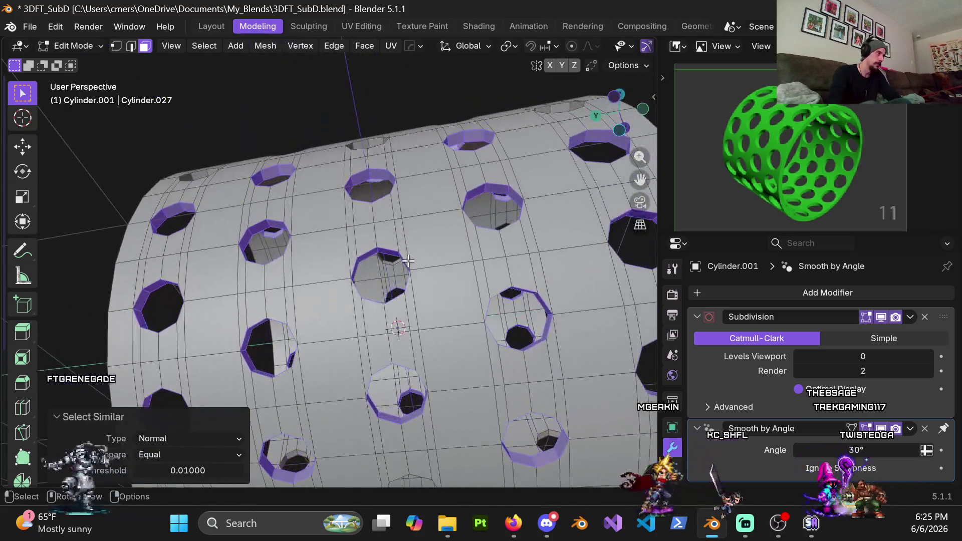
pyautogui.moveTo(431, 235)
pyautogui.mouseDown(button='middle')
pyautogui.moveTo(384, 286)
pyautogui.moveTo(446, 231)
pyautogui.mouseUp(button='middle')
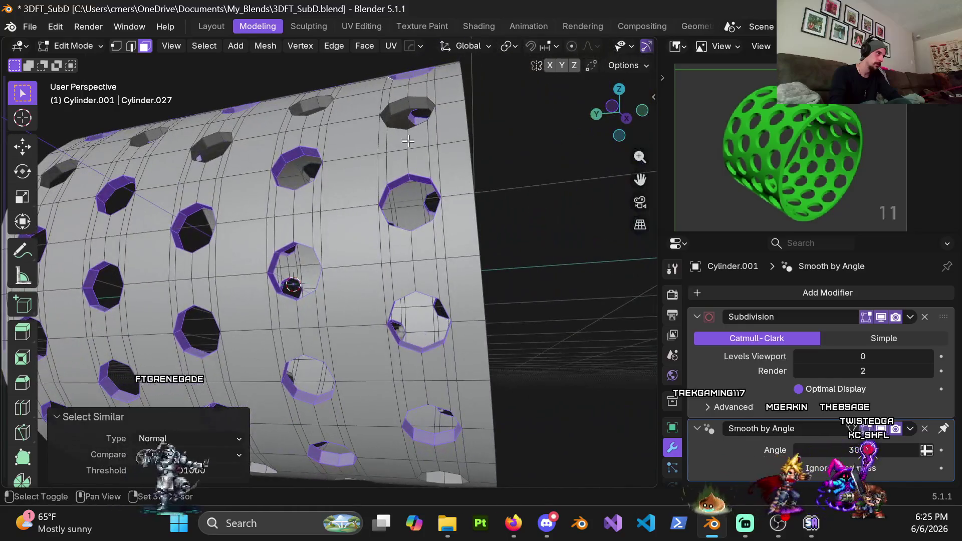
pyautogui.moveTo(446, 231); pyautogui.dragTo(365, 206, button='middle')
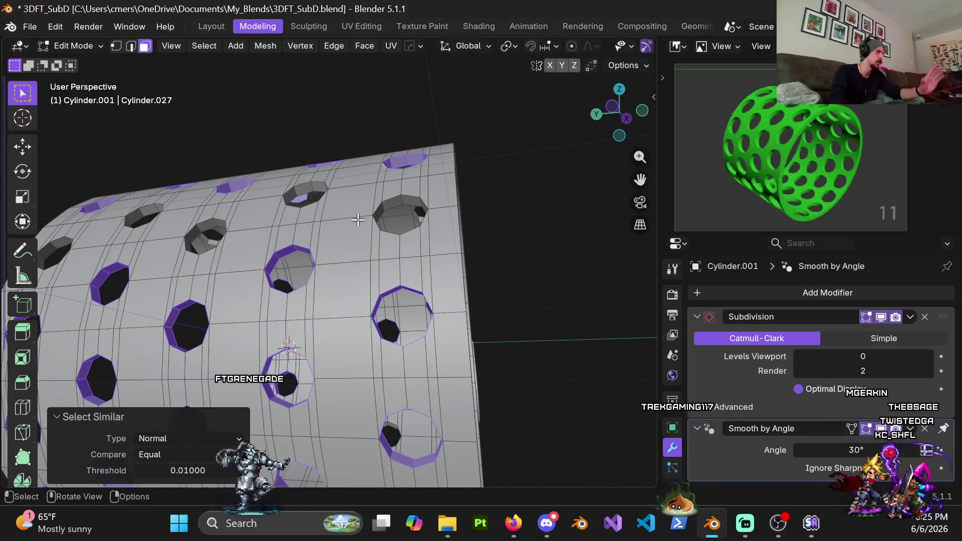
pyautogui.moveTo(355, 253)
pyautogui.mouseDown(button='middle')
pyautogui.moveTo(340, 311)
pyautogui.moveTo(222, 252)
pyautogui.moveTo(322, 266)
pyautogui.mouseUp(button='middle')
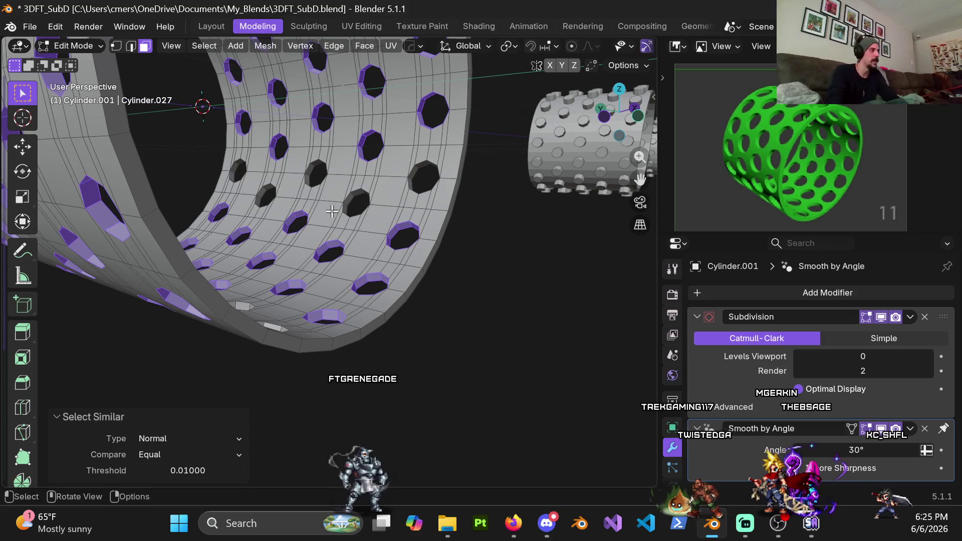
pyautogui.scroll(6, 332, 211)
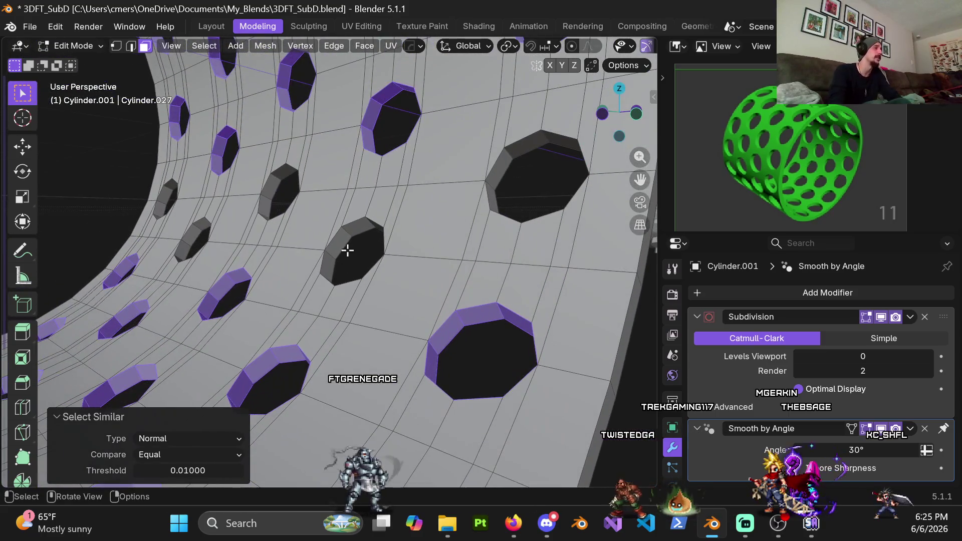
pyautogui.keyDown('alt'); pyautogui.keyDown('shift'); pyautogui.click(348, 232); pyautogui.keyUp('shift'); pyautogui.keyUp('alt')
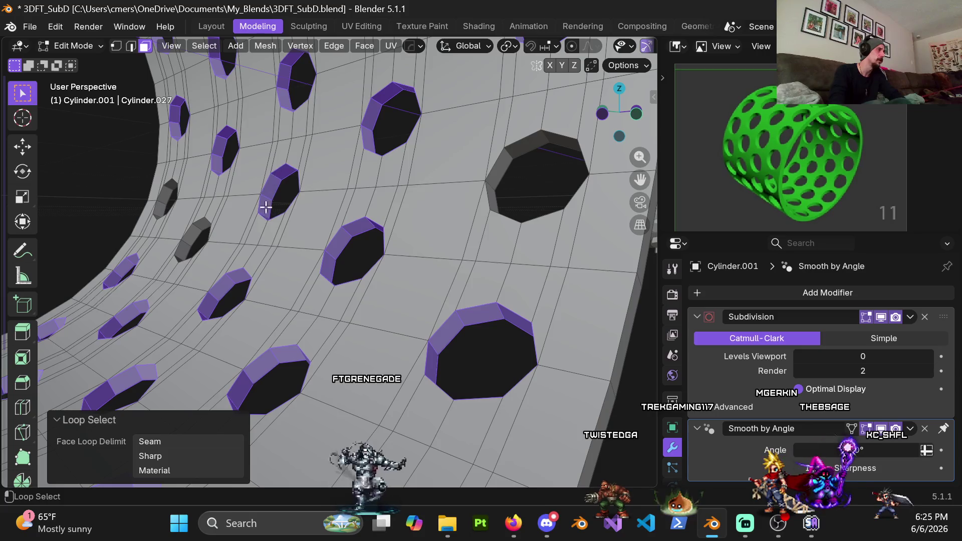
# Add two more holes' wall loops to the selection, then orbit out to review the cylinder.
pyautogui.keyDown('alt'); pyautogui.keyDown('shift'); pyautogui.click(173, 197); pyautogui.keyUp('shift'); pyautogui.keyUp('alt')
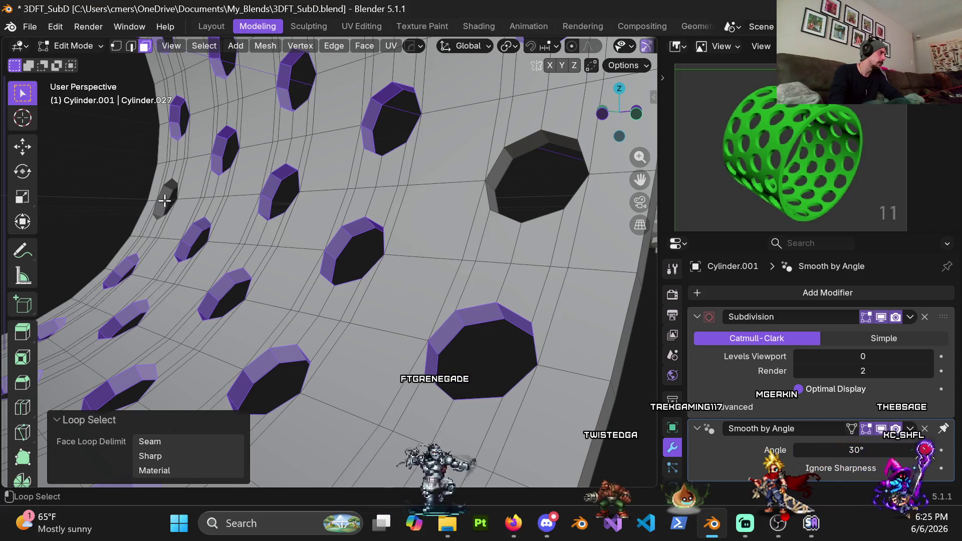
pyautogui.keyDown('alt'); pyautogui.keyDown('shift'); pyautogui.click(489, 183); pyautogui.keyUp('shift'); pyautogui.keyUp('alt')
pyautogui.scroll(-4, 490, 183)
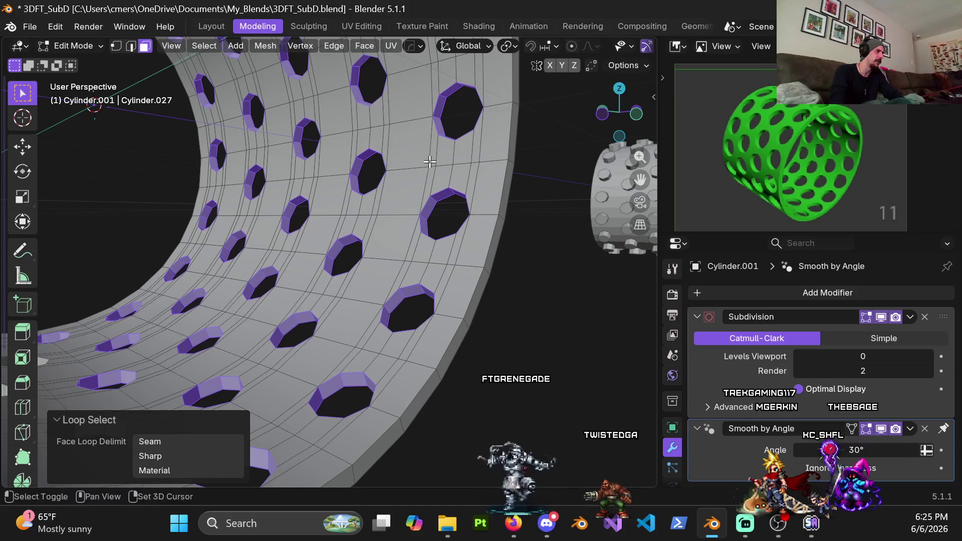
pyautogui.moveTo(369, 228)
pyautogui.mouseDown(button='middle')
pyautogui.moveTo(355, 311)
pyautogui.moveTo(321, 305)
pyautogui.mouseUp(button='middle')
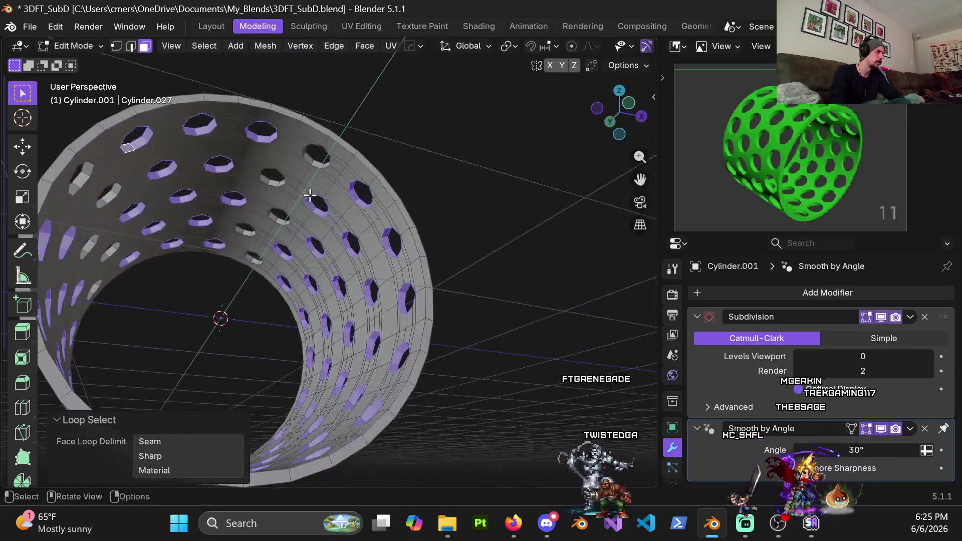
pyautogui.scroll(5, 308, 303)
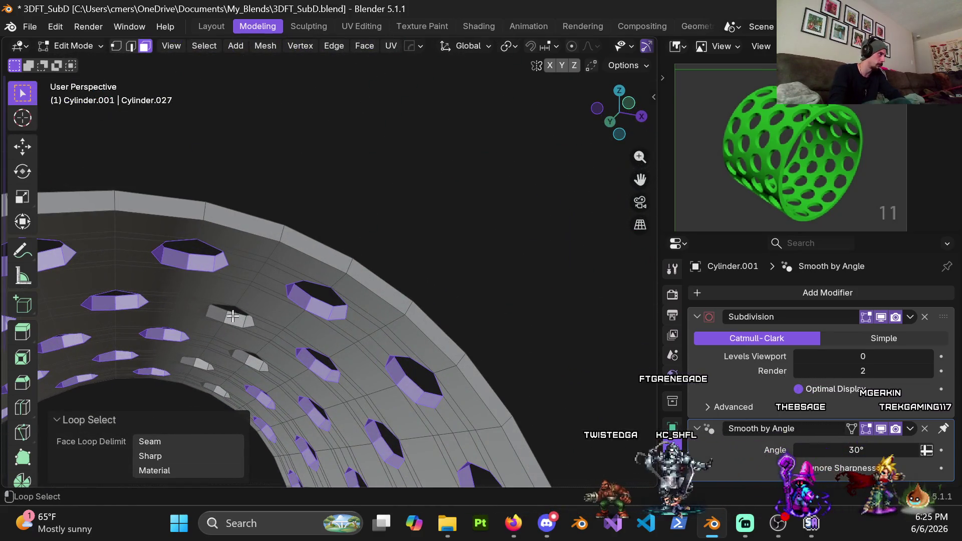
pyautogui.scroll(3, 221, 347)
pyautogui.scroll(2, 281, 265)
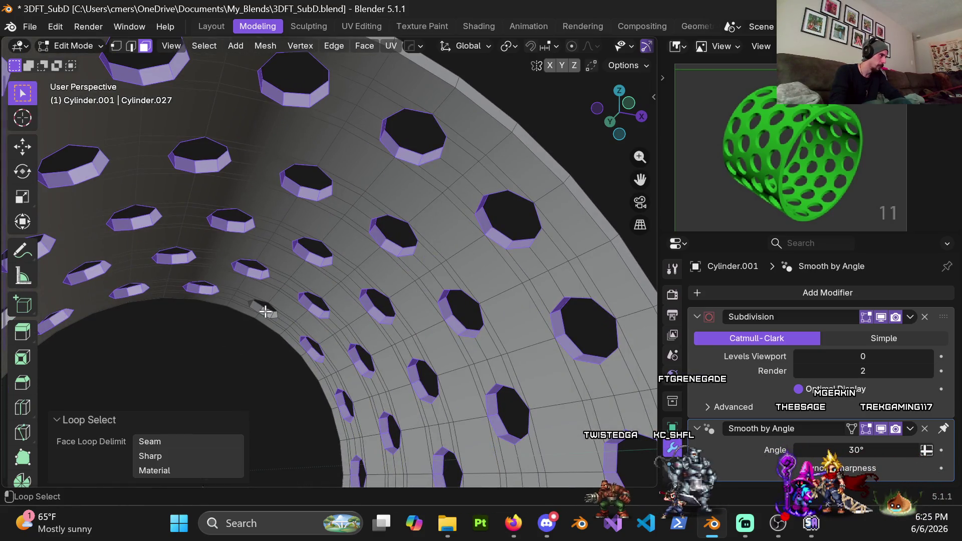
pyautogui.scroll(-3, 262, 310)
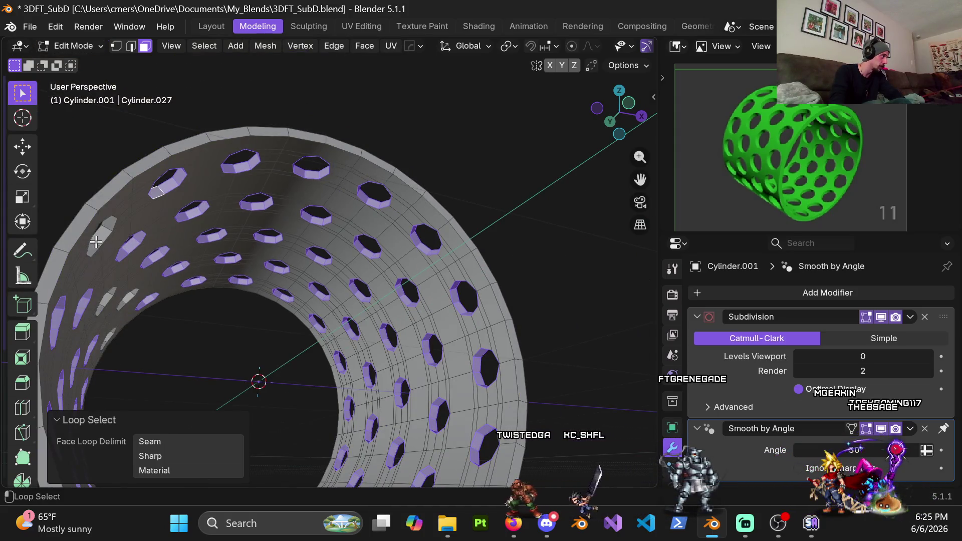
pyautogui.scroll(-3, 118, 266)
pyautogui.keyDown('shift'); pyautogui.moveTo(119, 266); pyautogui.dragTo(244, 232, button='middle'); pyautogui.keyUp('shift')
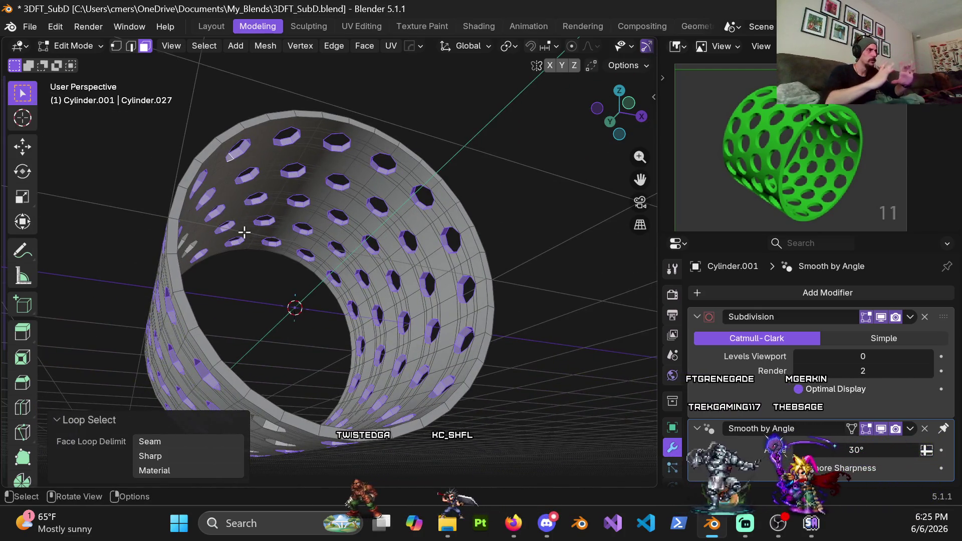
pyautogui.moveTo(254, 189)
pyautogui.mouseDown(button='middle')
pyautogui.moveTo(381, 243)
pyautogui.moveTo(357, 249)
pyautogui.mouseUp(button='middle')
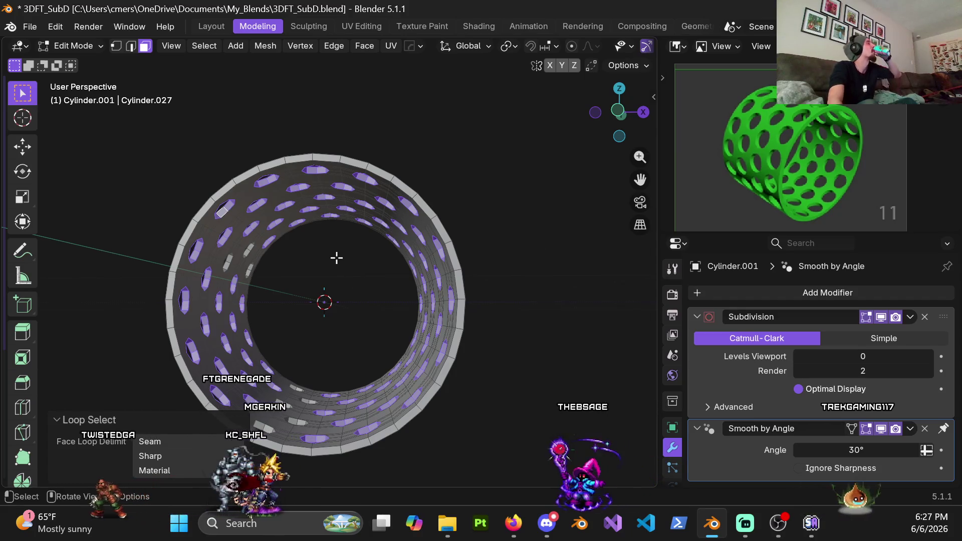
# Add five more hole wall loops, including the small hole, to the face selection.
pyautogui.scroll(3, 305, 291)
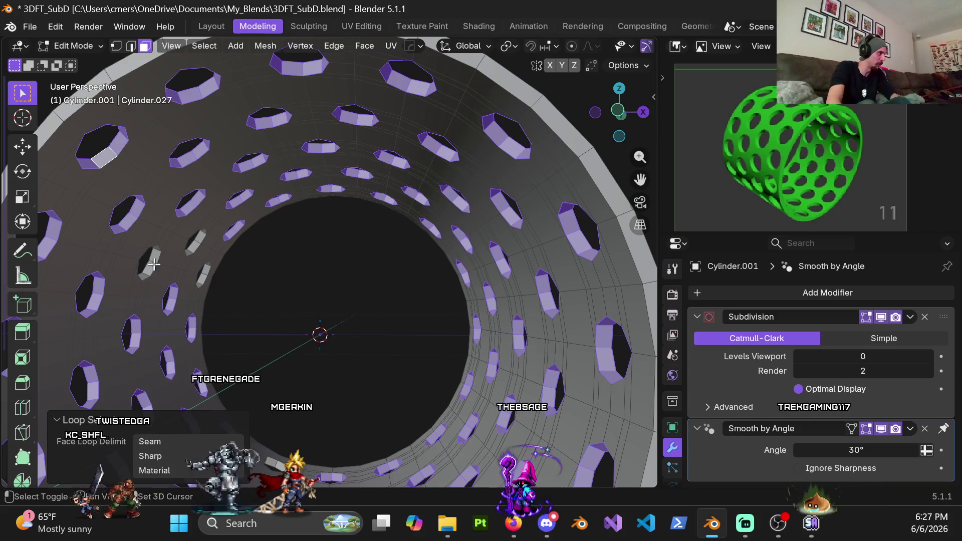
pyautogui.scroll(2, 168, 264)
pyautogui.scroll(2, 214, 211)
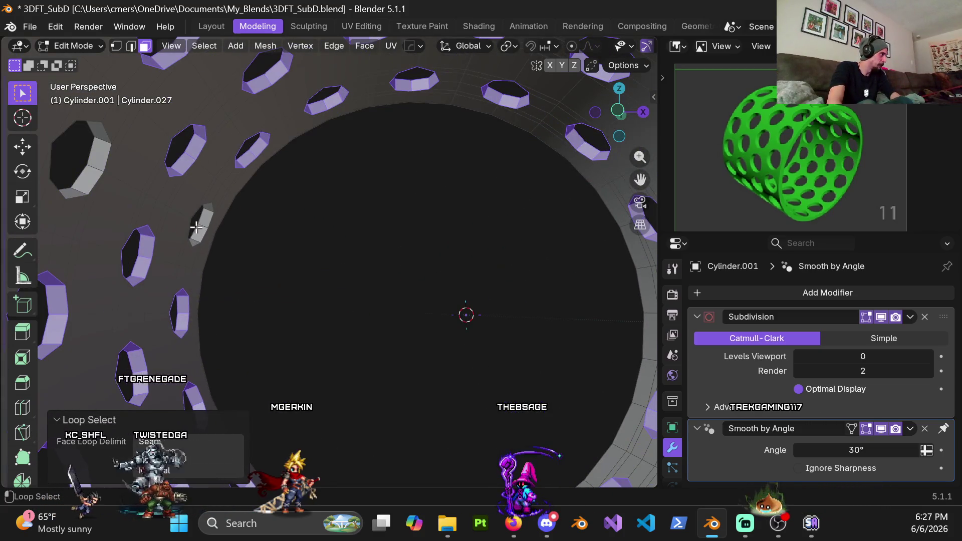
pyautogui.scroll(-3, 97, 169)
pyautogui.moveTo(200, 271)
pyautogui.mouseDown(button='middle')
pyautogui.moveTo(217, 223)
pyautogui.moveTo(371, 279)
pyautogui.moveTo(279, 254)
pyautogui.mouseUp(button='middle')
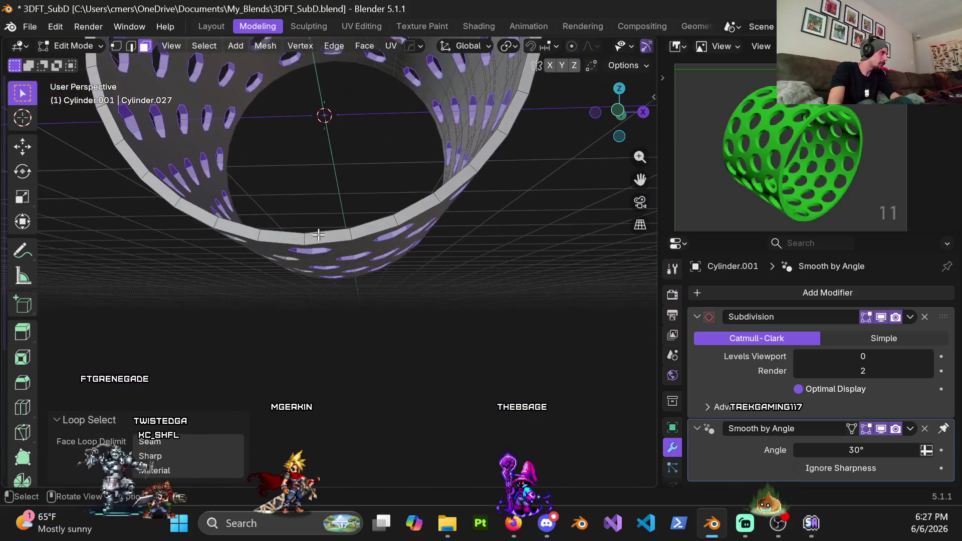
pyautogui.scroll(3, 254, 231)
pyautogui.keyDown('alt'); pyautogui.keyDown('shift'); pyautogui.click(254, 231); pyautogui.keyUp('shift'); pyautogui.keyUp('alt')
pyautogui.keyDown('alt'); pyautogui.keyDown('shift'); pyautogui.click(325, 206); pyautogui.keyUp('shift'); pyautogui.keyUp('alt')
pyautogui.keyDown('alt'); pyautogui.keyDown('shift'); pyautogui.click(322, 170); pyautogui.keyUp('shift'); pyautogui.keyUp('alt')
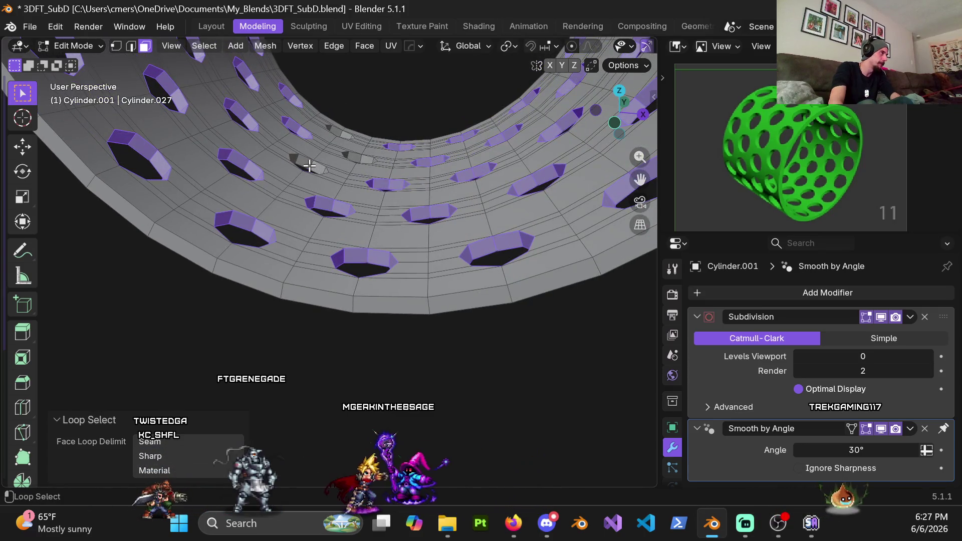
pyautogui.keyDown('alt'); pyautogui.keyDown('shift'); pyautogui.click(349, 131); pyautogui.keyUp('shift'); pyautogui.keyUp('alt')
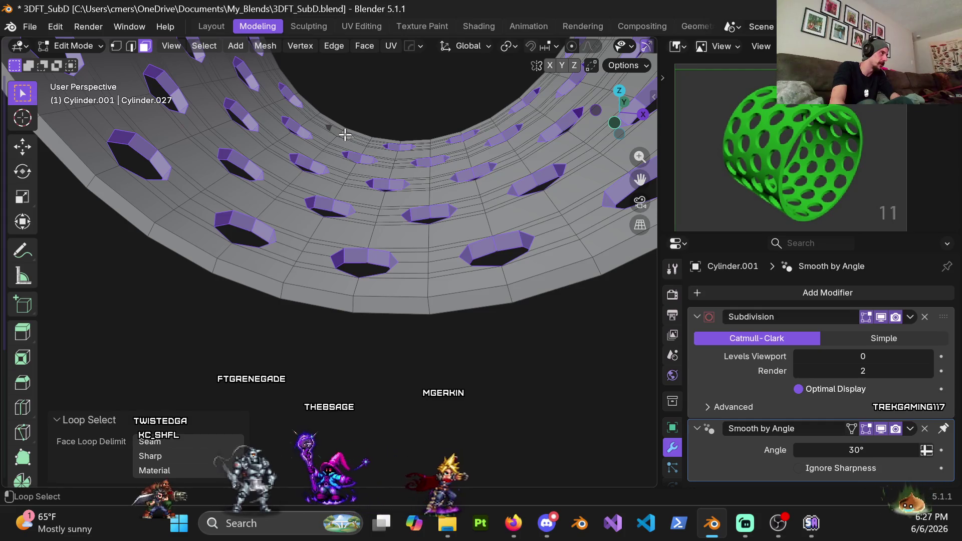
pyautogui.moveTo(381, 165)
pyautogui.keyDown('shift'); pyautogui.mouseDown(button='middle')
pyautogui.moveTo(350, 198)
pyautogui.moveTo(451, 273)
pyautogui.moveTo(441, 226)
pyautogui.mouseUp(button='middle'); pyautogui.keyUp('shift')
pyautogui.keyDown('alt'); pyautogui.keyDown('shift'); pyautogui.click(355, 210); pyautogui.keyUp('shift'); pyautogui.keyUp('alt')
# Check the selection around every hole in X-ray wireframe, then return to solid shading.
pyautogui.press('z')
pyautogui.click(366, 228)
pyautogui.moveTo(473, 254)
pyautogui.mouseDown(button='middle')
pyautogui.moveTo(219, 244)
pyautogui.moveTo(155, 209)
pyautogui.mouseUp(button='middle')
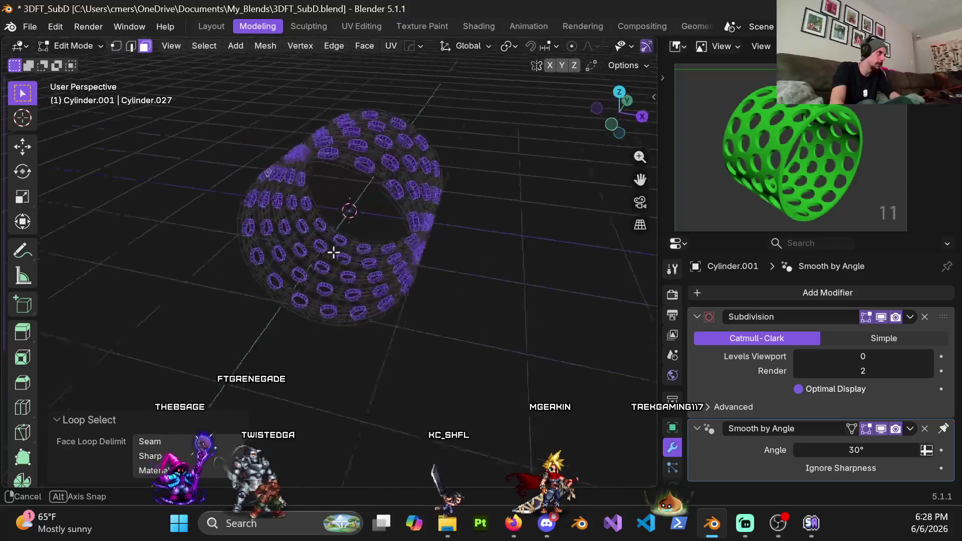
pyautogui.moveTo(156, 209); pyautogui.dragTo(370, 257, button='middle')
pyautogui.hotkey('shift', 'z')
pyautogui.moveTo(518, 282); pyautogui.dragTo(414, 259, button='middle')
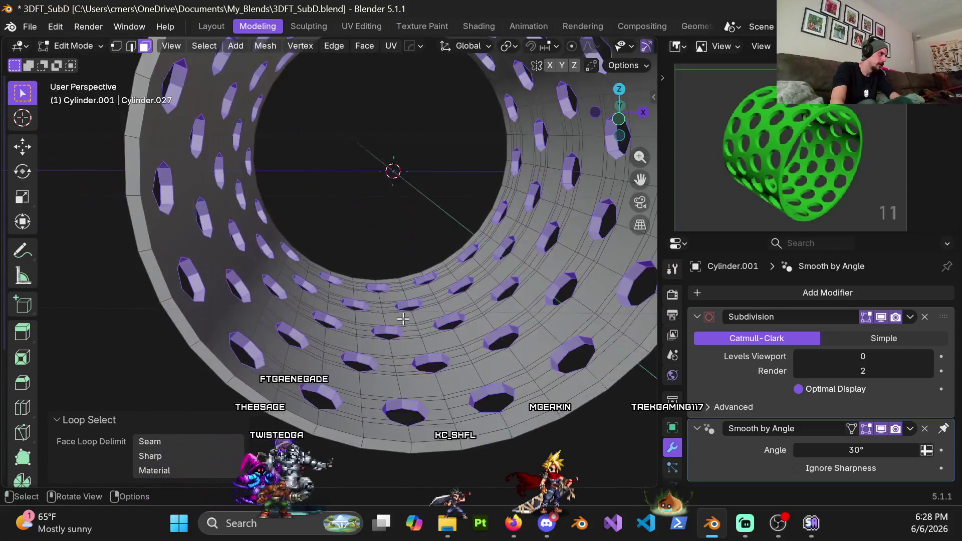
pyautogui.scroll(5, 414, 258)
pyautogui.scroll(-5, 414, 259)
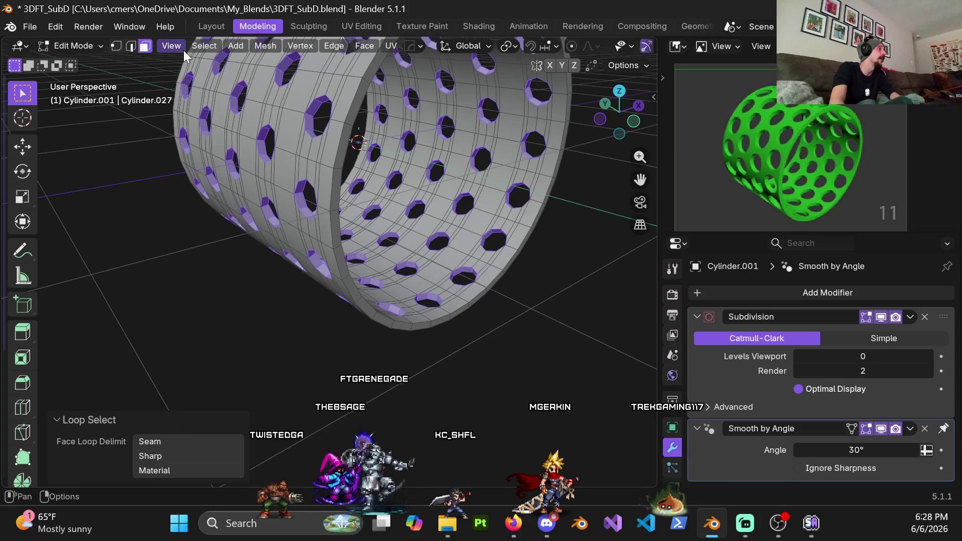
# Convert the selected hole-wall faces into their bordering edge loops with Select Boundary Loop.
pyautogui.click(204, 46)
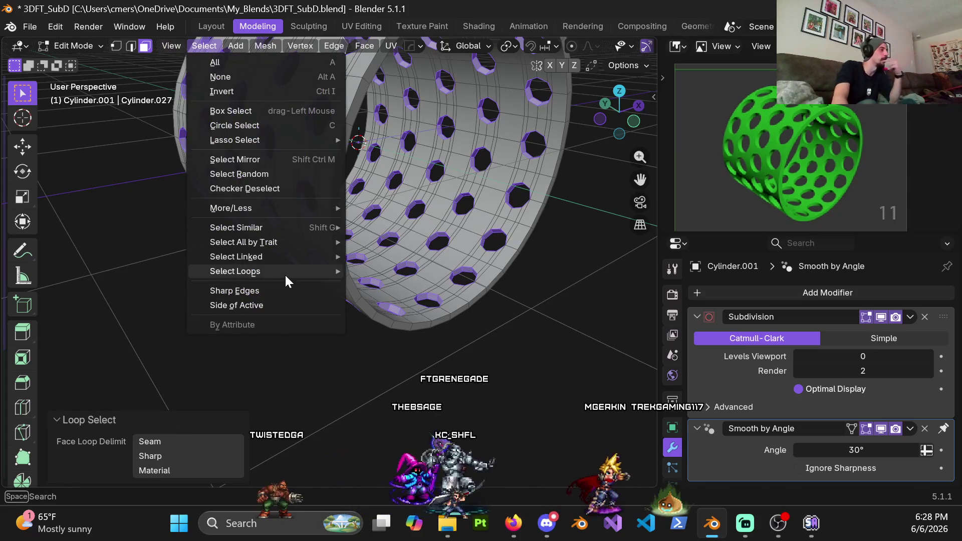
pyautogui.moveTo(283, 272)
pyautogui.click(411, 320)
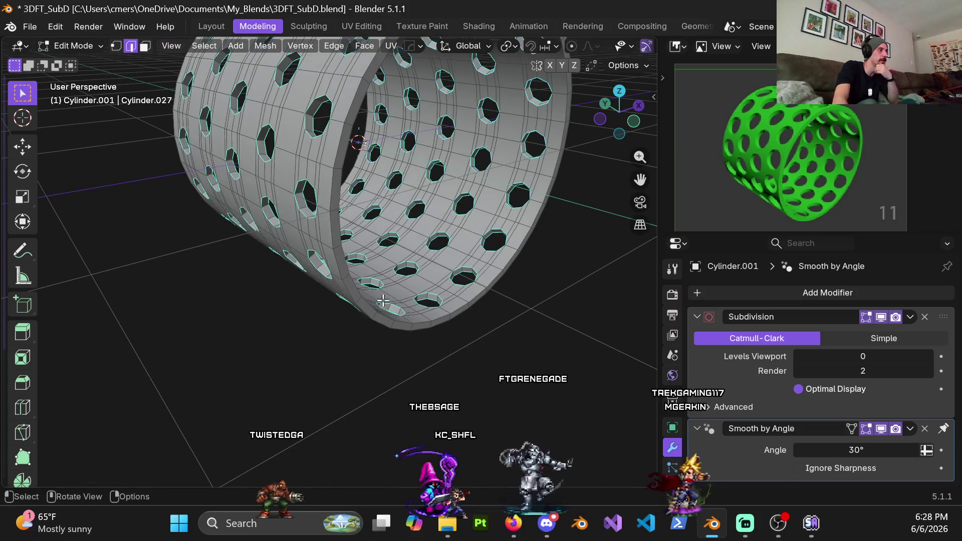
# Orbit and zoom around the cylinder to inspect the selected hole-rim edge loops.
pyautogui.moveTo(296, 127)
pyautogui.mouseDown(button='middle')
pyautogui.moveTo(368, 219)
pyautogui.moveTo(335, 249)
pyautogui.mouseUp(button='middle')
pyautogui.scroll(3, 368, 219)
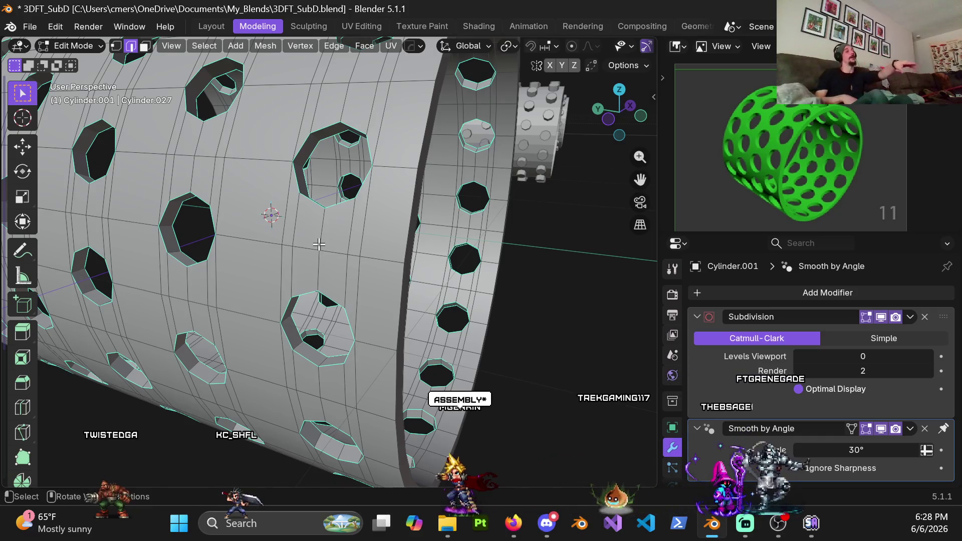
pyautogui.scroll(-6, 424, 229)
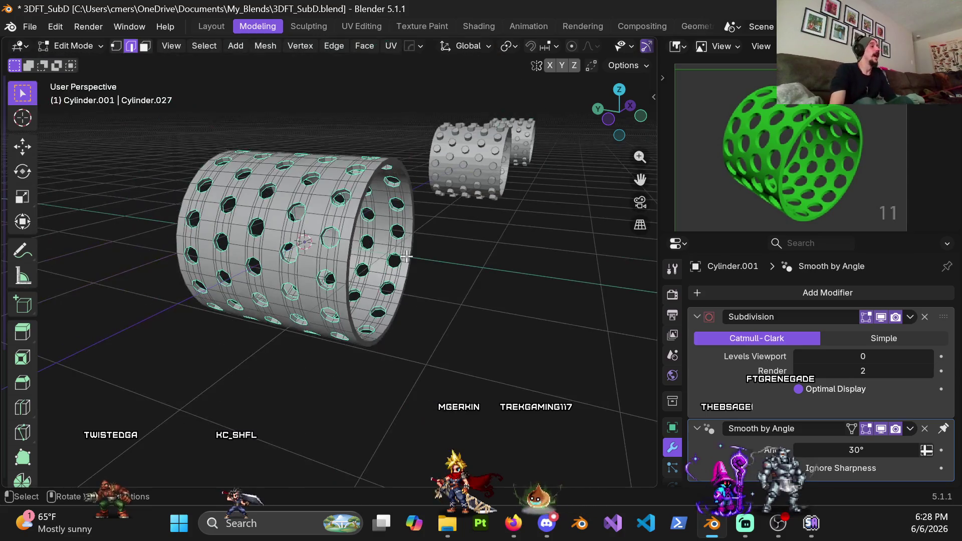
pyautogui.moveTo(282, 221); pyautogui.dragTo(358, 241, button='middle')
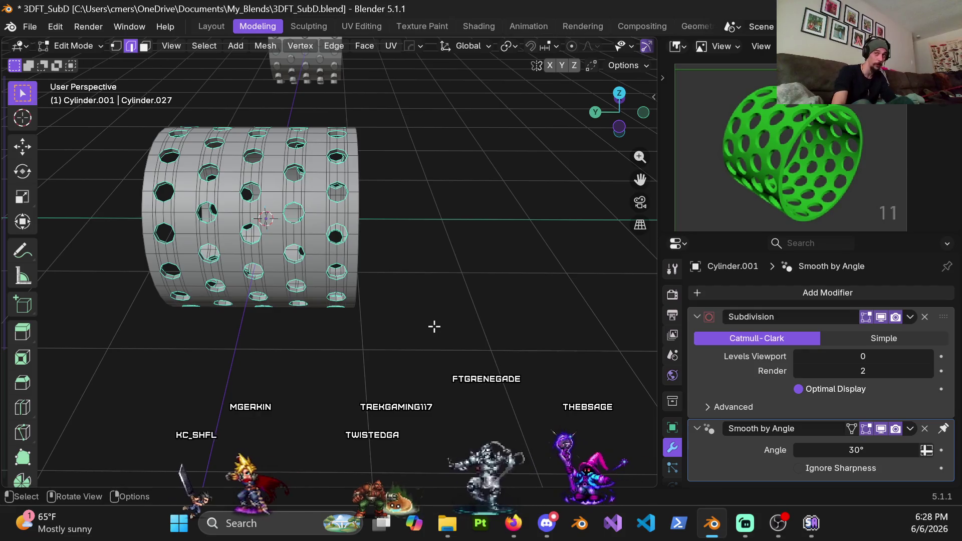
pyautogui.moveTo(434, 326); pyautogui.dragTo(372, 272, button='middle')
pyautogui.scroll(3, 372, 272)
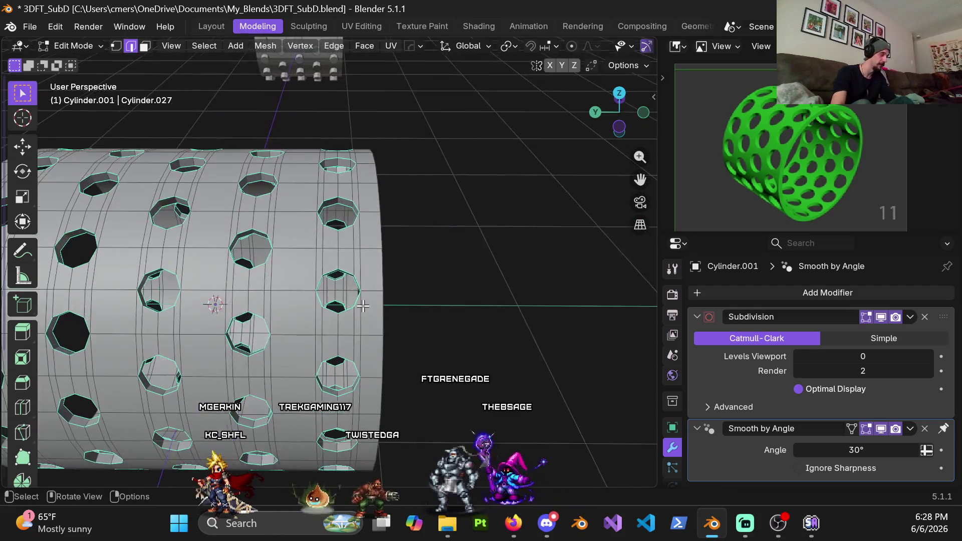
pyautogui.moveTo(300, 274)
pyautogui.mouseDown(button='middle')
pyautogui.moveTo(307, 219)
pyautogui.moveTo(265, 268)
pyautogui.moveTo(281, 260)
pyautogui.mouseUp(button='middle')
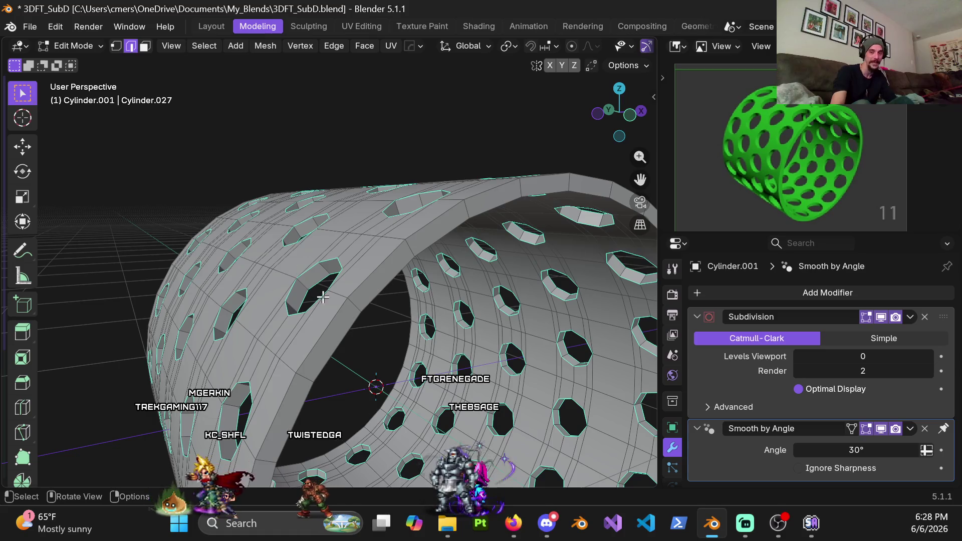
pyautogui.moveTo(366, 300); pyautogui.dragTo(328, 274, button='middle')
pyautogui.hotkey('ctrl', 'b')
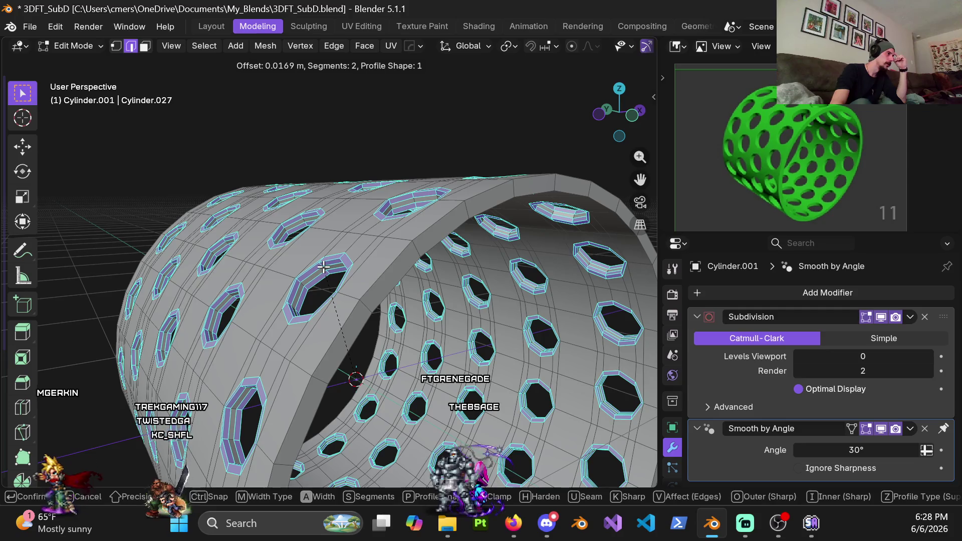
pyautogui.click(323, 268)
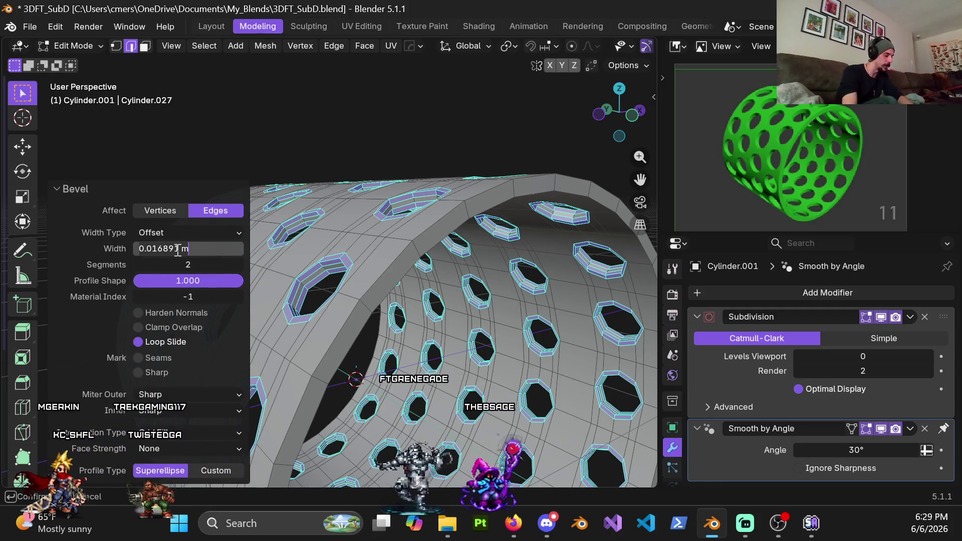
pyautogui.write('.02')
pyautogui.press('Return')
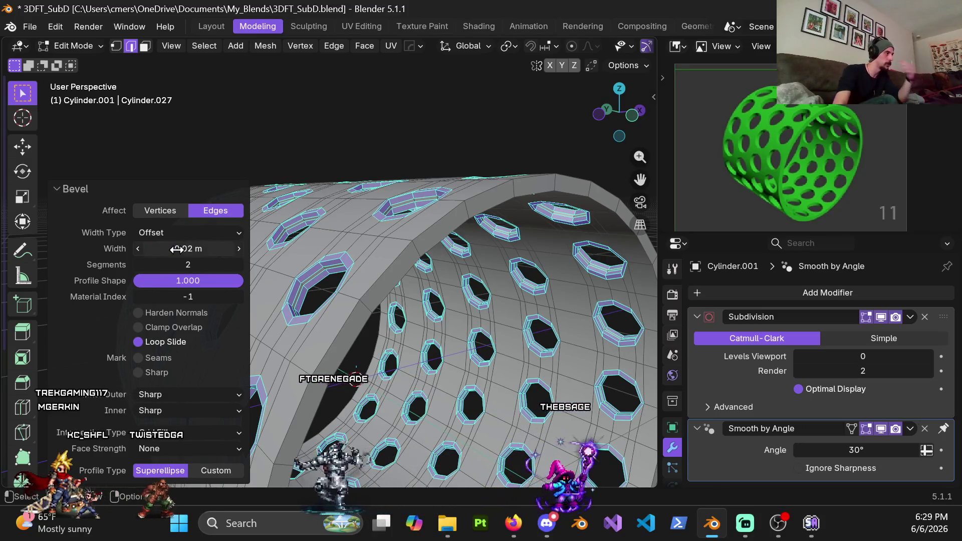
pyautogui.moveTo(305, 244); pyautogui.dragTo(381, 226, button='middle')
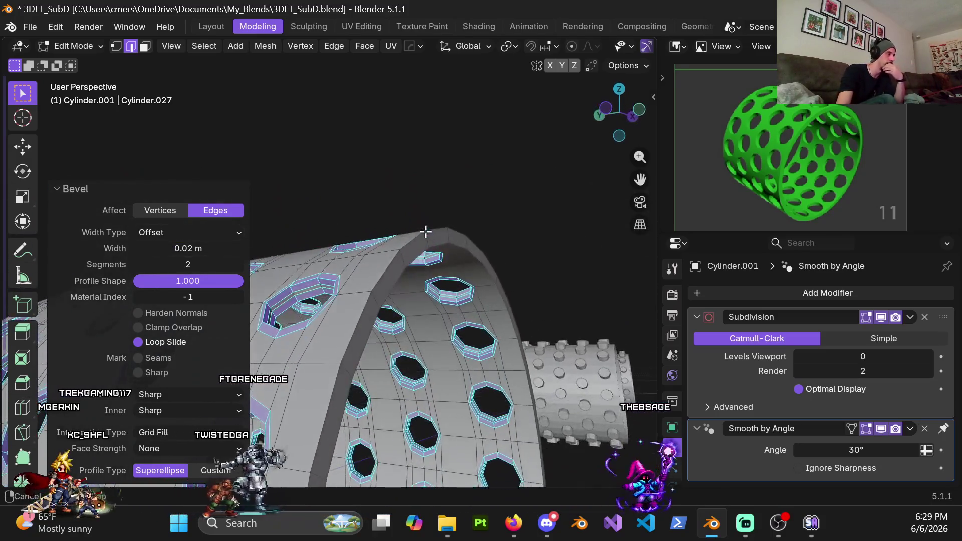
pyautogui.click(184, 249)
pyautogui.write('.015')
pyautogui.press('Return')
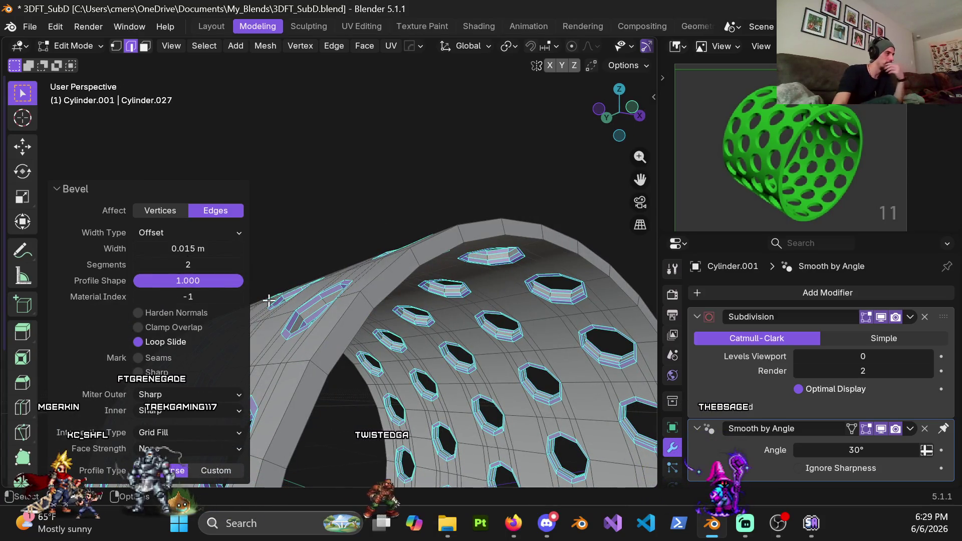
pyautogui.moveTo(373, 307); pyautogui.dragTo(384, 334, button='middle')
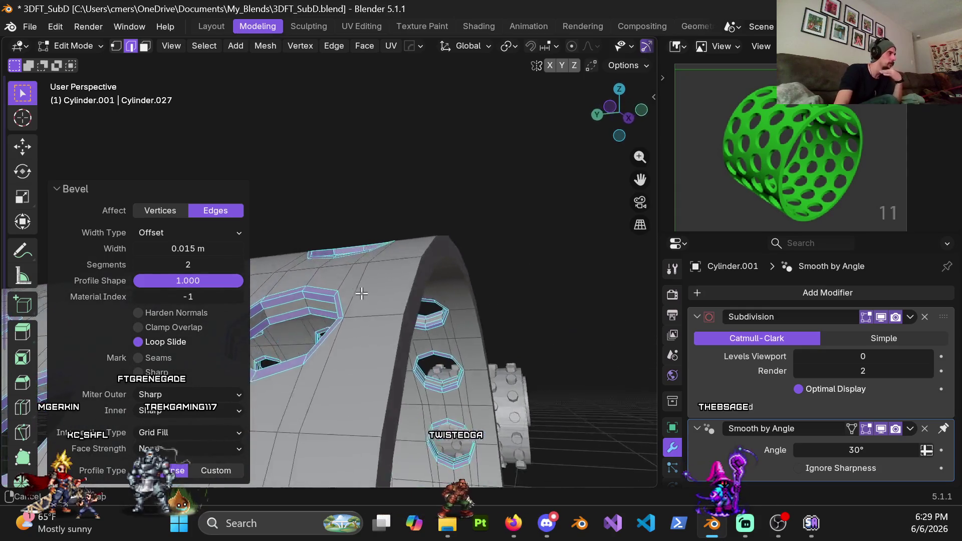
pyautogui.moveTo(384, 333)
pyautogui.mouseDown(button='middle')
pyautogui.moveTo(350, 378)
pyautogui.moveTo(365, 389)
pyautogui.moveTo(358, 379)
pyautogui.mouseUp(button='middle')
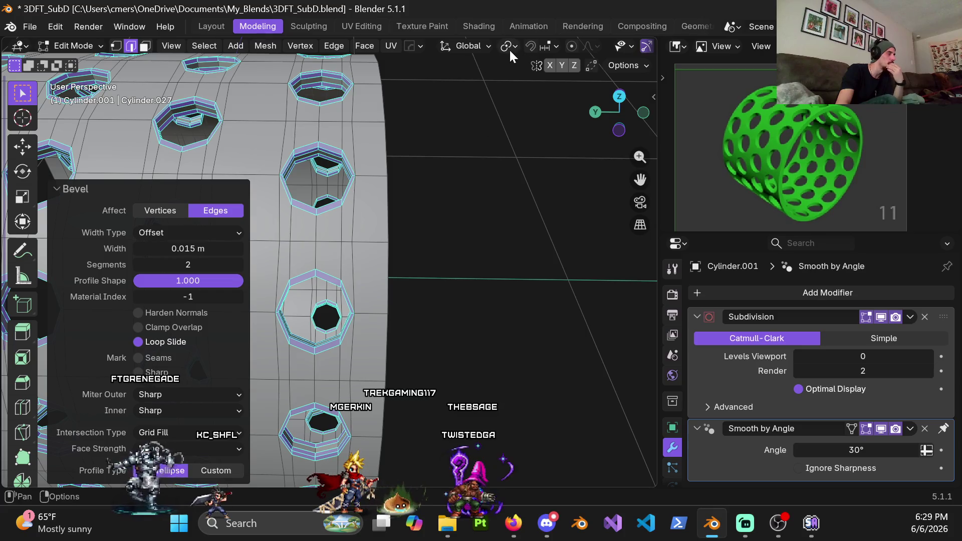
pyautogui.moveTo(506, 249)
pyautogui.mouseDown(button='middle')
pyautogui.moveTo(446, 300)
pyautogui.moveTo(438, 325)
pyautogui.mouseUp(button='middle')
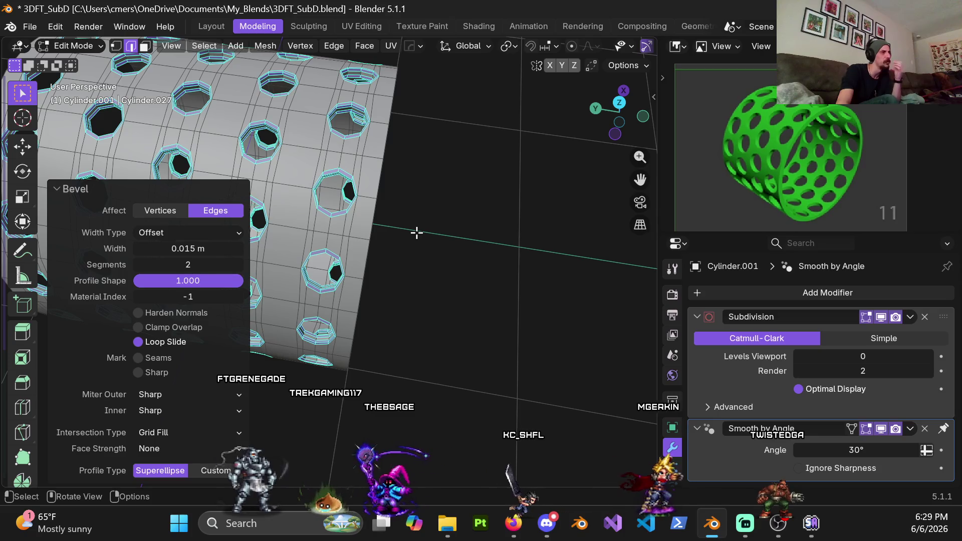
pyautogui.scroll(3, 406, 253)
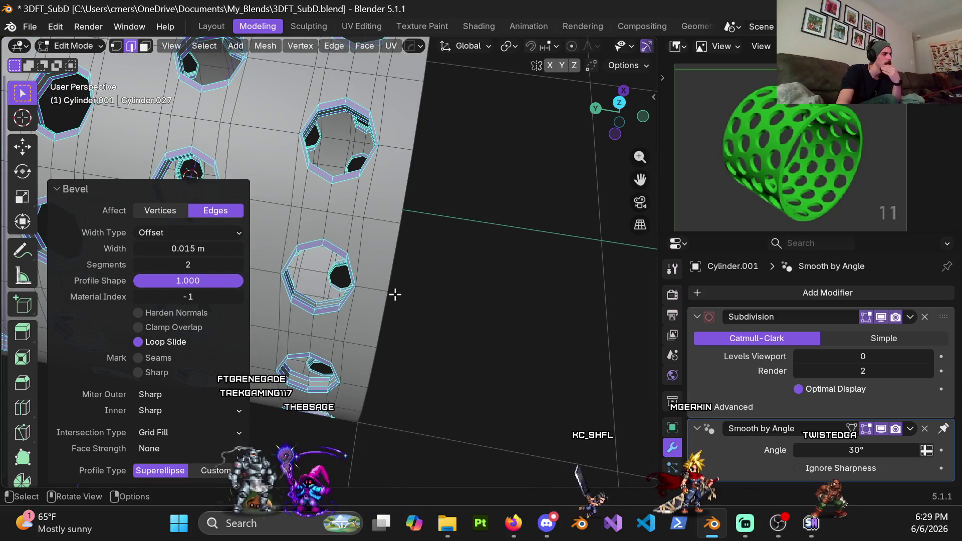
pyautogui.moveTo(395, 295)
pyautogui.mouseDown(button='middle')
pyautogui.moveTo(475, 254)
pyautogui.moveTo(394, 244)
pyautogui.mouseUp(button='middle')
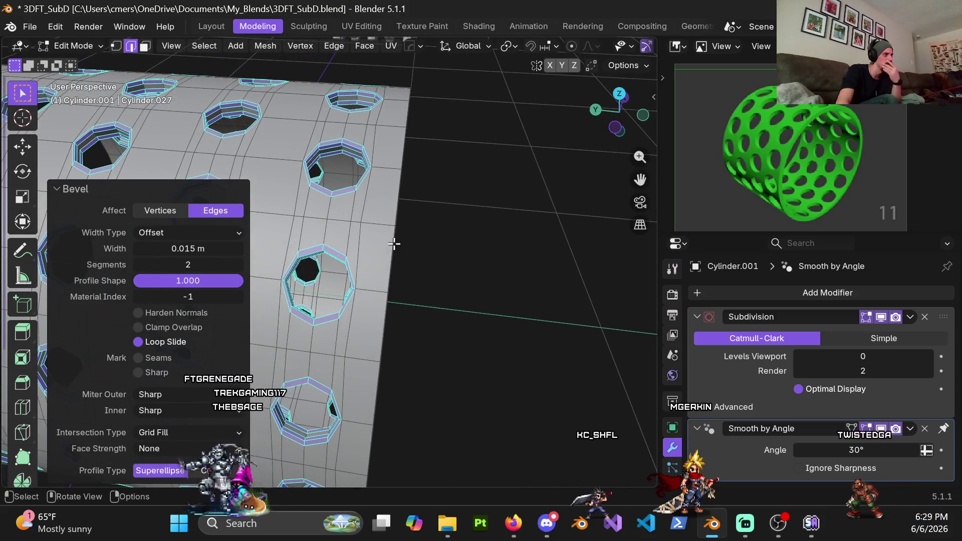
pyautogui.scroll(2, 396, 267)
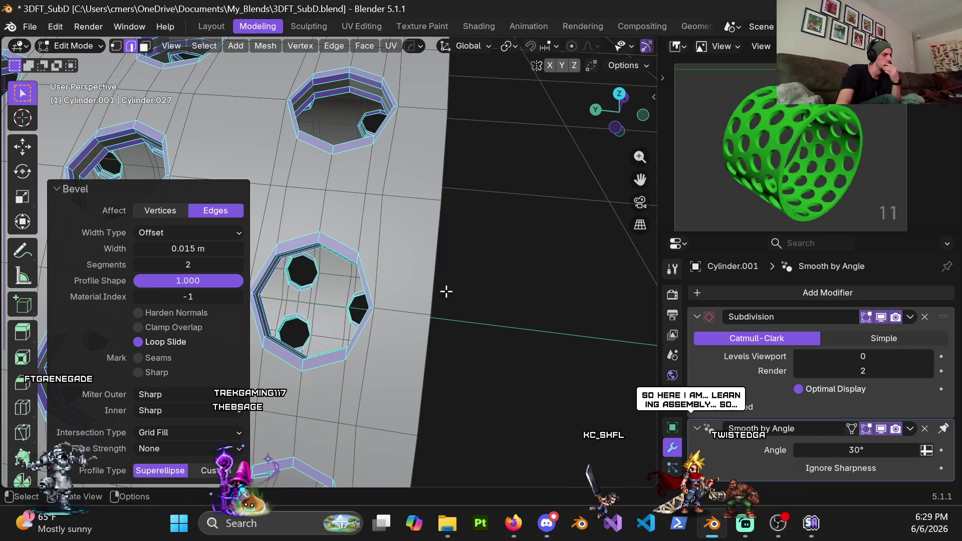
# Confirm the bevel and deselect, then switch to vertex select and pick a hole-rim vertex.
pyautogui.click(496, 285)
pyautogui.scroll(3, 384, 343)
pyautogui.press('1')
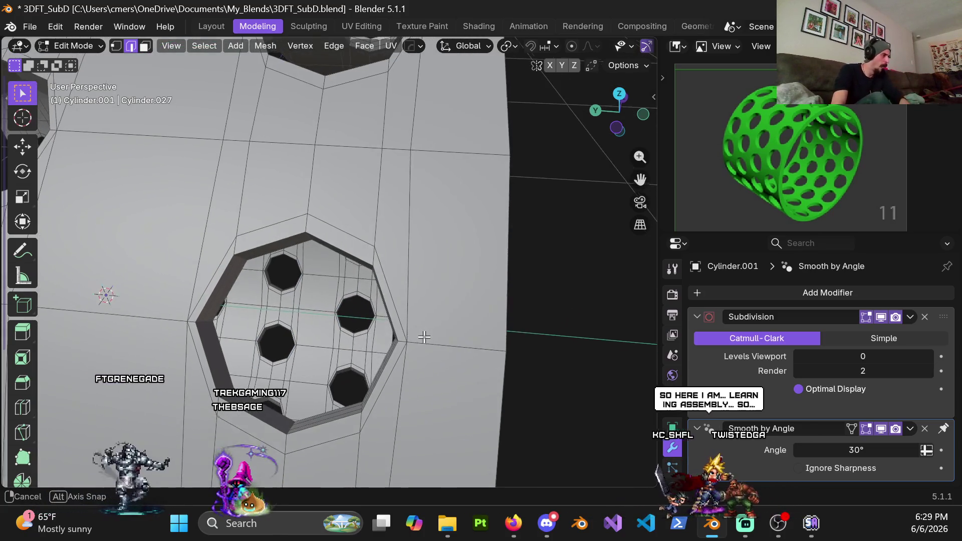
pyautogui.click(411, 341)
# Orbit and zoom around the cylinder to view the selected hole's rim head-on.
pyautogui.moveTo(411, 342); pyautogui.dragTo(414, 247, button='middle')
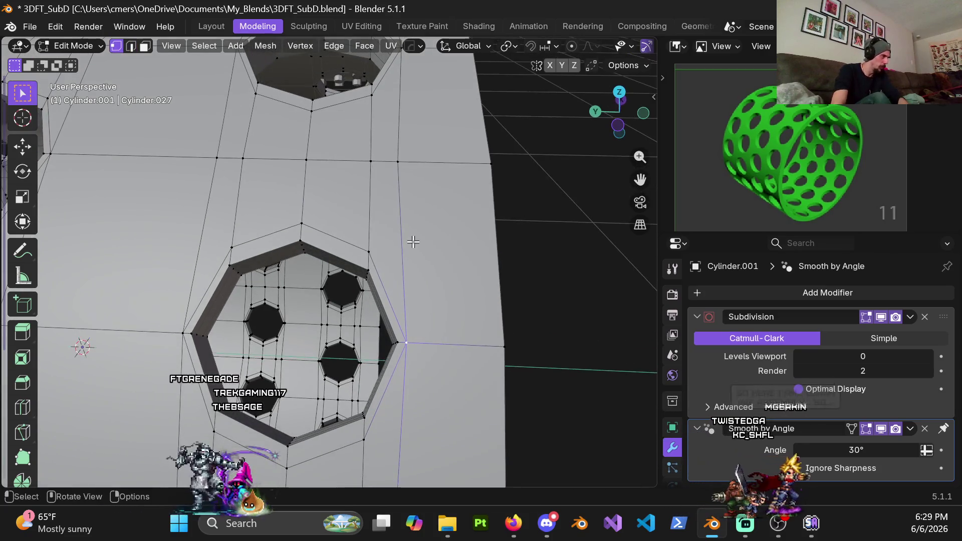
pyautogui.moveTo(214, 335); pyautogui.dragTo(220, 301, button='middle')
pyautogui.scroll(-6, 220, 301)
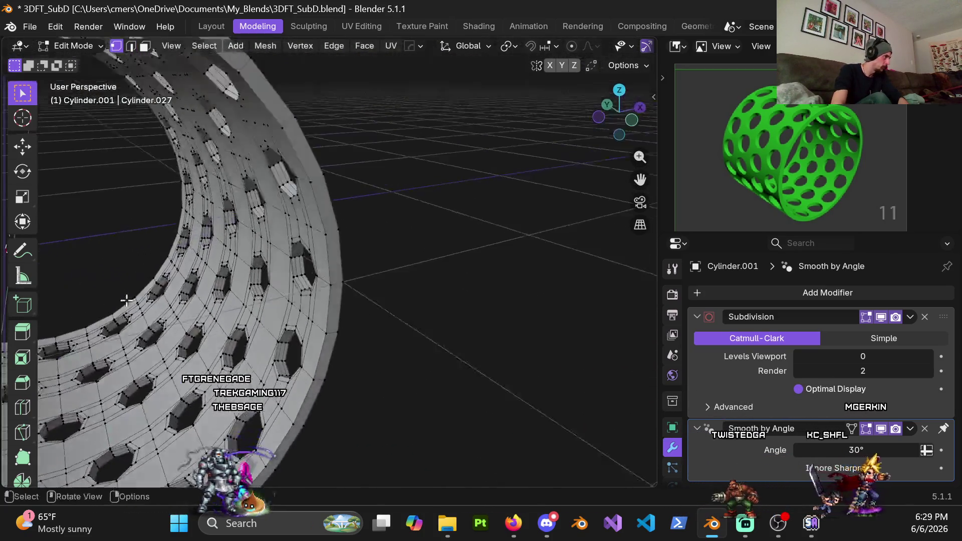
pyautogui.scroll(3, 335, 273)
pyautogui.scroll(3, 335, 272)
pyautogui.scroll(2, 404, 291)
pyautogui.moveTo(404, 291)
pyautogui.mouseDown(button='middle')
pyautogui.moveTo(411, 173)
pyautogui.moveTo(387, 271)
pyautogui.moveTo(399, 271)
pyautogui.mouseUp(button='middle')
pyautogui.scroll(2, 393, 273)
pyautogui.scroll(2, 434, 278)
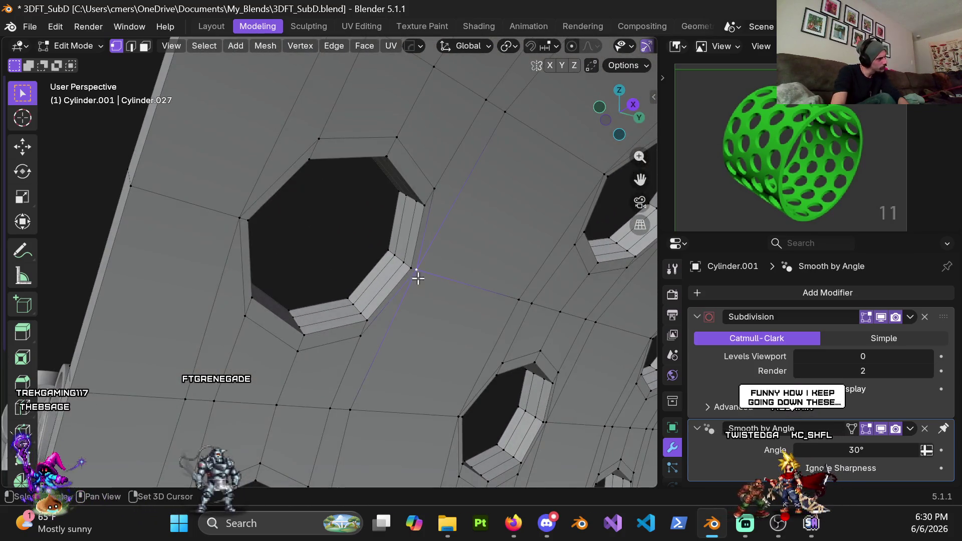
pyautogui.moveTo(242, 237); pyautogui.dragTo(365, 282, button='middle')
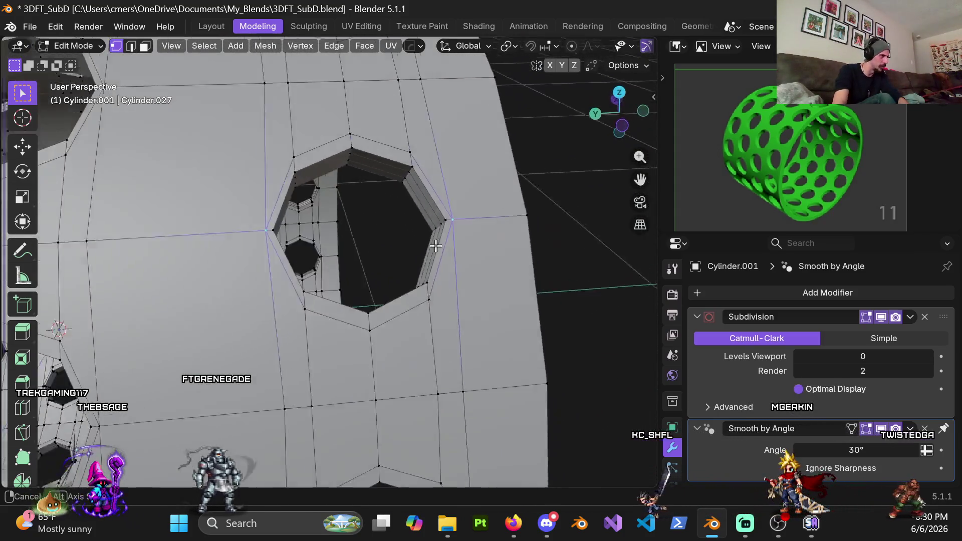
pyautogui.moveTo(364, 281); pyautogui.dragTo(469, 252, button='middle')
pyautogui.press('s')
pyautogui.press('x')
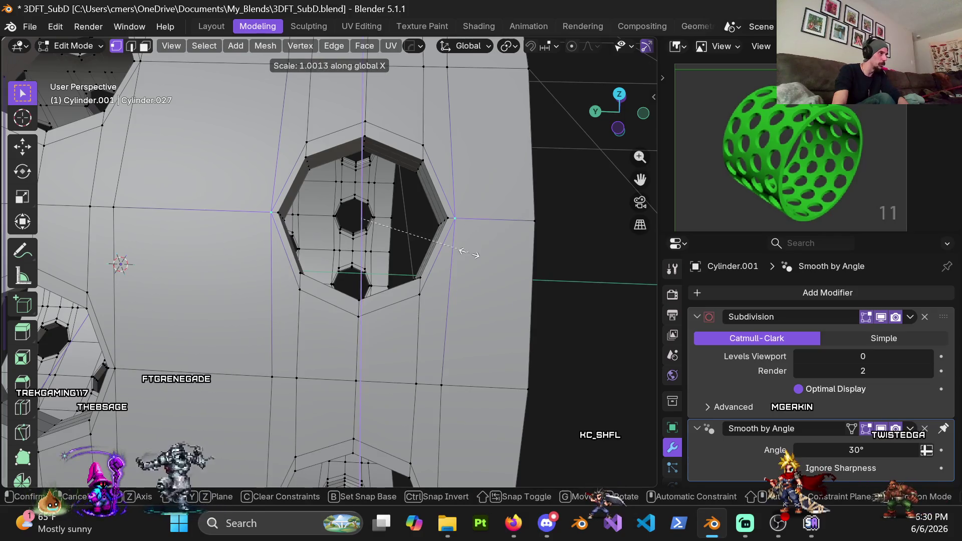
pyautogui.press('Escape')
pyautogui.press('s')
pyautogui.press('y')
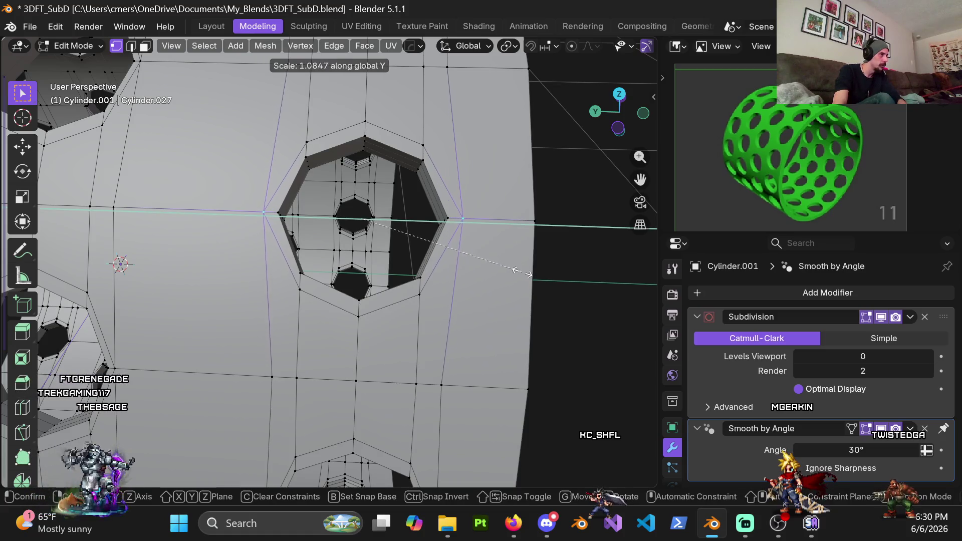
pyautogui.press('Escape')
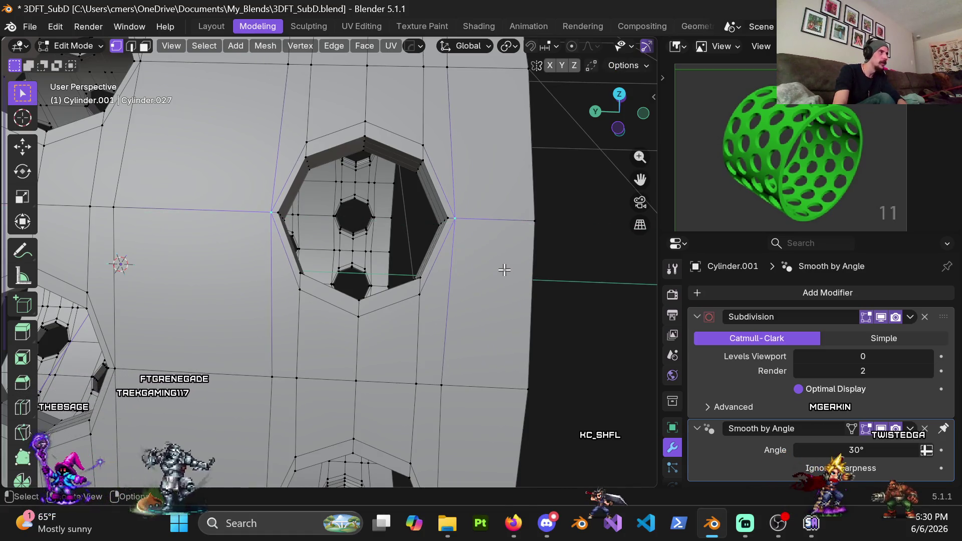
pyautogui.scroll(-3, 505, 270)
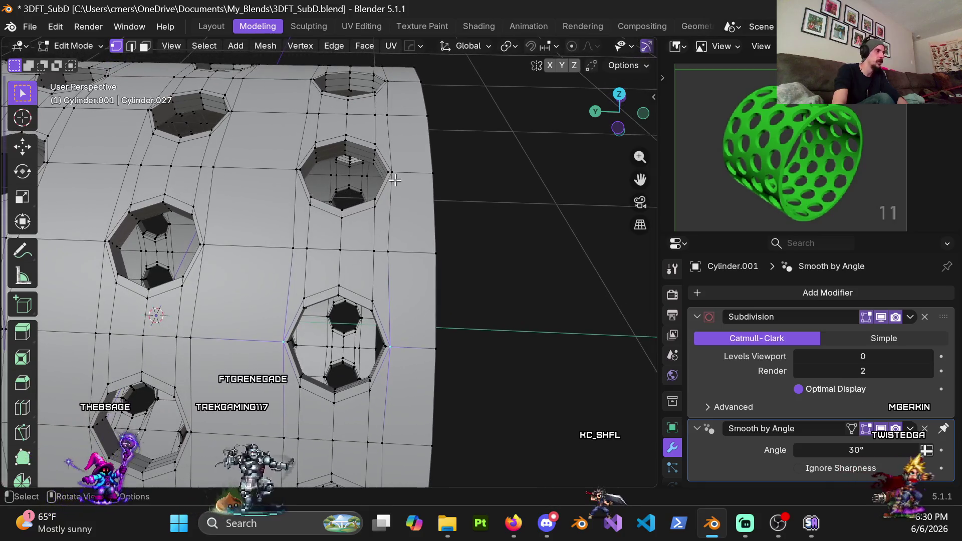
pyautogui.scroll(-2, 378, 236)
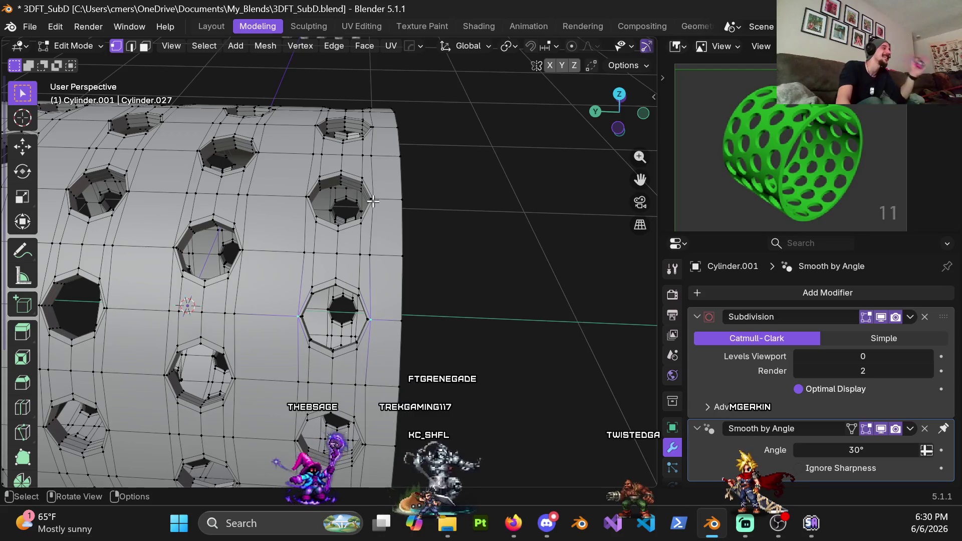
pyautogui.scroll(3, 391, 351)
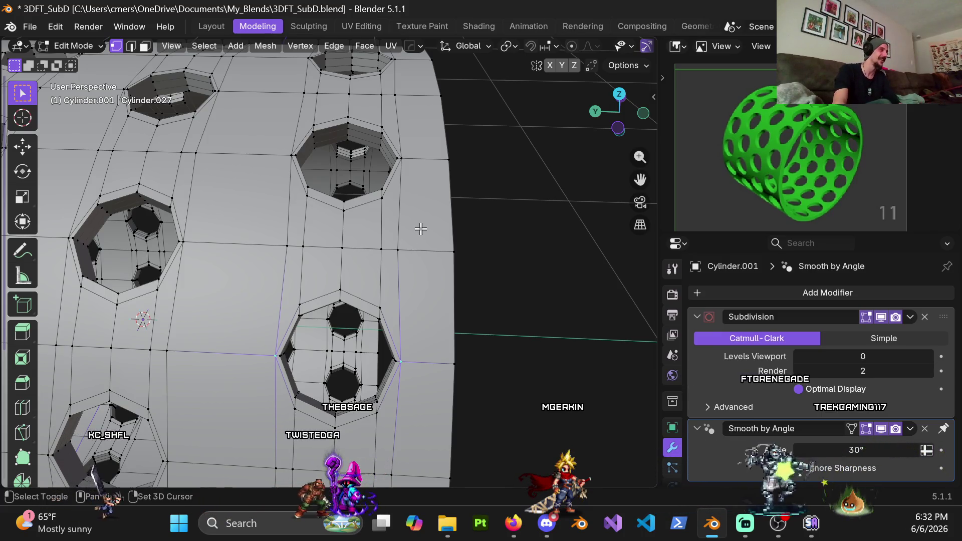
pyautogui.keyDown('shift'); pyautogui.scroll(3, 414, 251); pyautogui.keyUp('shift')
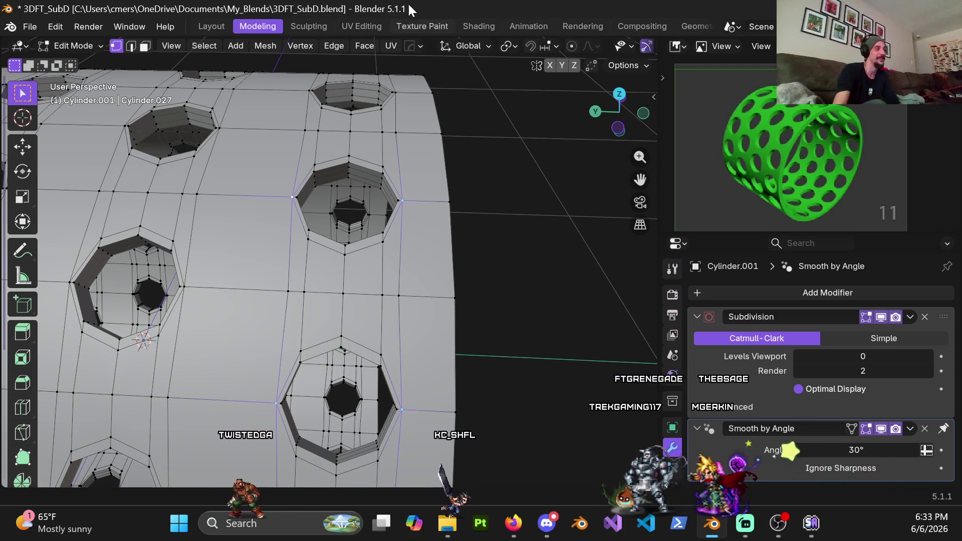
pyautogui.moveTo(423, 145)
pyautogui.keyDown('shift'); pyautogui.mouseDown(button='middle')
pyautogui.moveTo(400, 166)
pyautogui.moveTo(411, 261)
pyautogui.mouseUp(button='middle'); pyautogui.keyUp('shift')
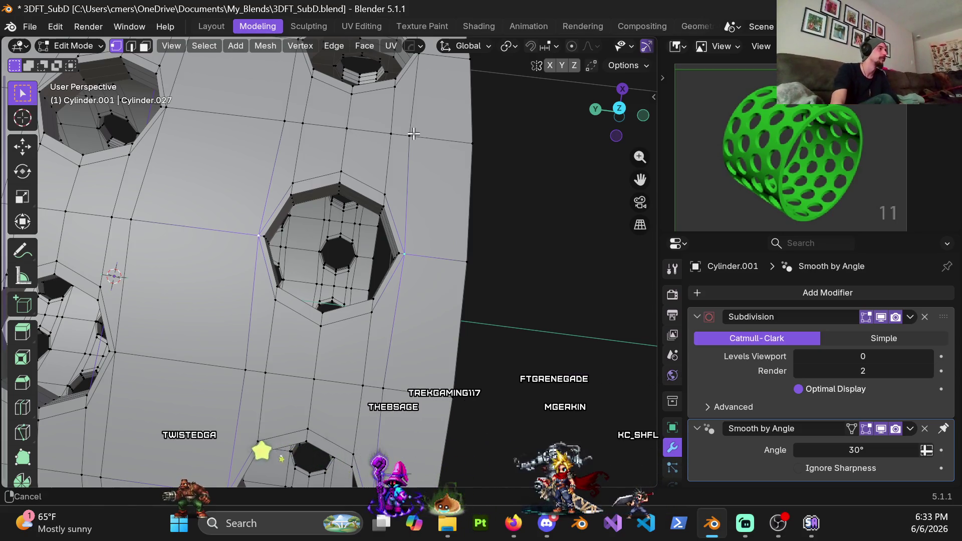
pyautogui.moveTo(413, 134); pyautogui.dragTo(391, 260, button='middle')
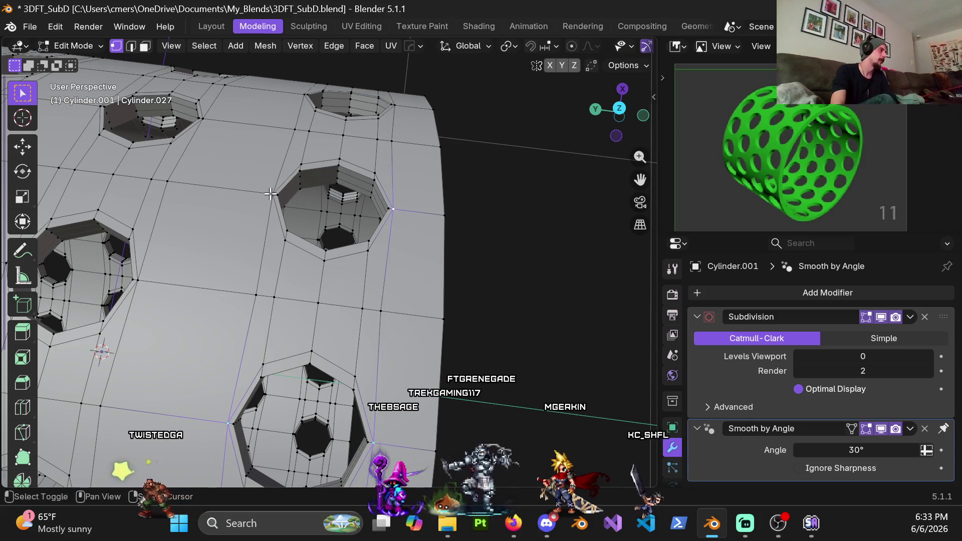
pyautogui.moveTo(403, 108)
pyautogui.mouseDown(button='middle')
pyautogui.moveTo(346, 194)
pyautogui.moveTo(318, 156)
pyautogui.moveTo(161, 163)
pyautogui.moveTo(386, 112)
pyautogui.moveTo(190, 121)
pyautogui.mouseUp(button='middle')
pyautogui.scroll(-6, 190, 121)
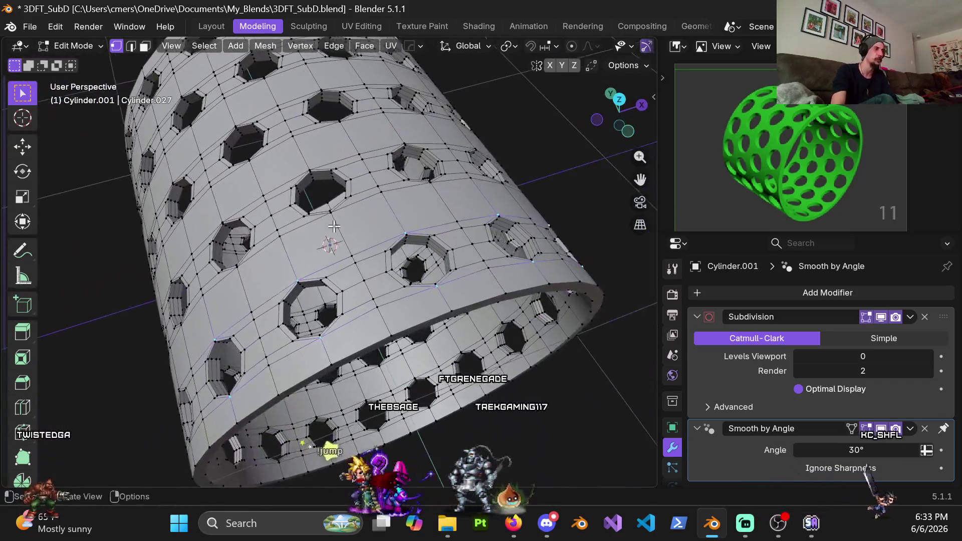
pyautogui.moveTo(363, 266)
pyautogui.mouseDown(button='middle')
pyautogui.moveTo(317, 227)
pyautogui.moveTo(332, 258)
pyautogui.moveTo(371, 228)
pyautogui.moveTo(386, 189)
pyautogui.moveTo(401, 188)
pyautogui.moveTo(424, 234)
pyautogui.moveTo(384, 160)
pyautogui.mouseUp(button='middle')
pyautogui.scroll(5, 363, 200)
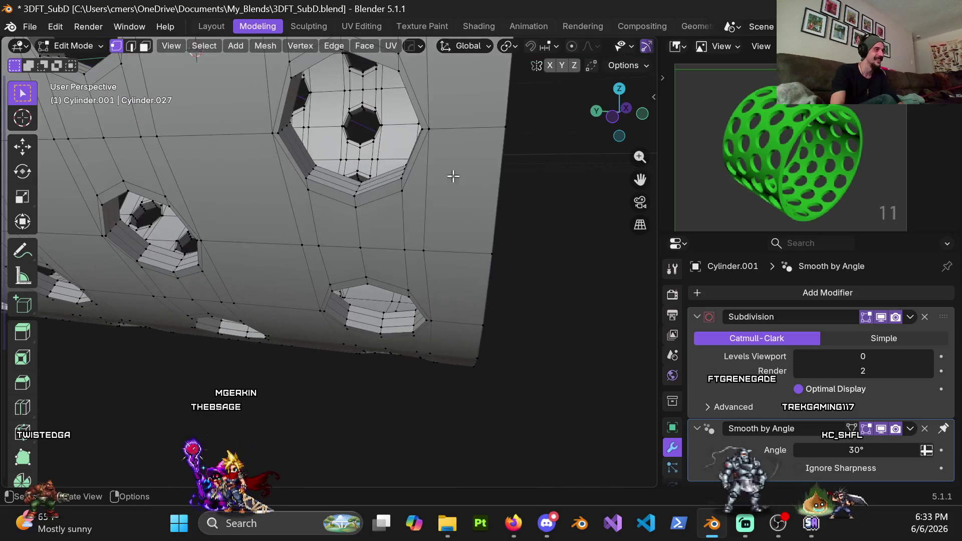
pyautogui.keyDown('shift'); pyautogui.moveTo(453, 174); pyautogui.dragTo(420, 192, button='middle'); pyautogui.keyUp('shift')
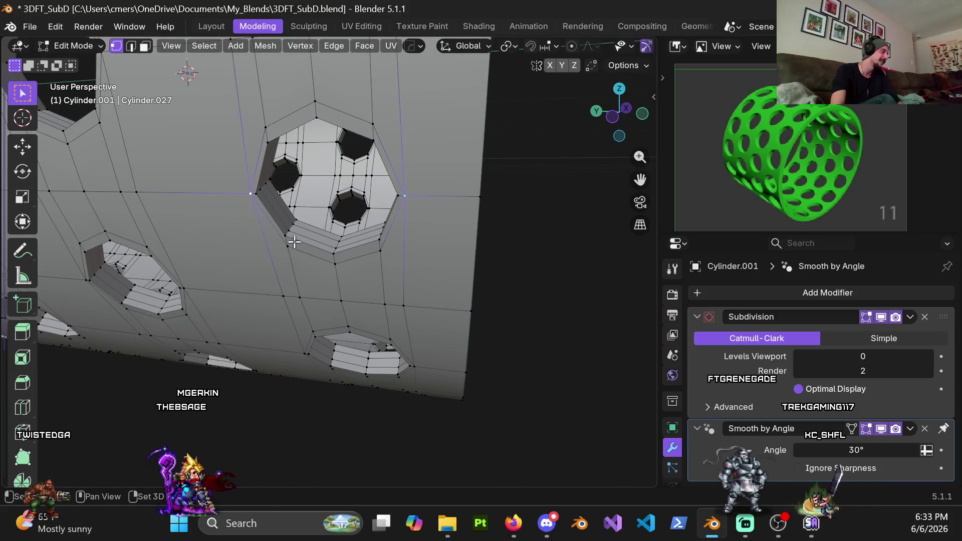
pyautogui.moveTo(295, 242); pyautogui.dragTo(412, 222, button='middle')
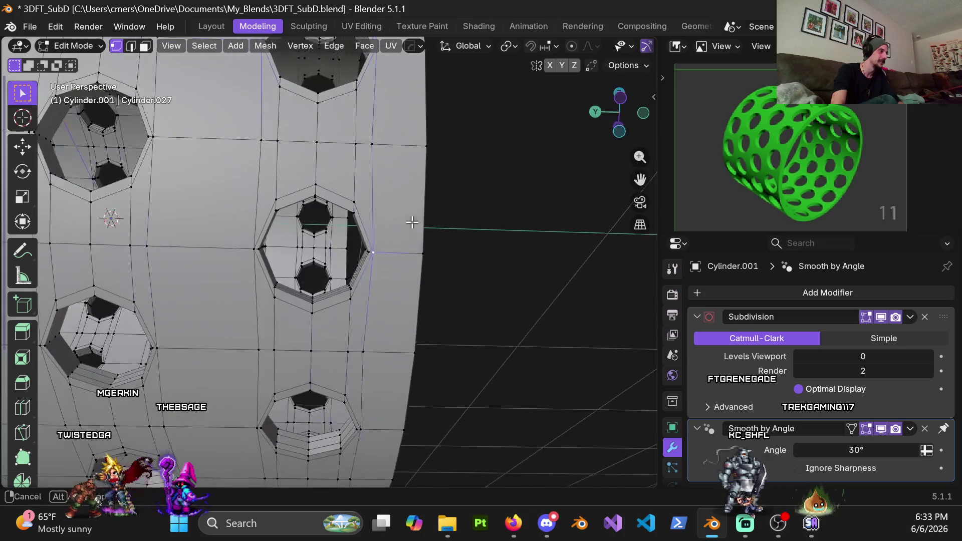
pyautogui.moveTo(251, 245); pyautogui.dragTo(385, 146, button='middle')
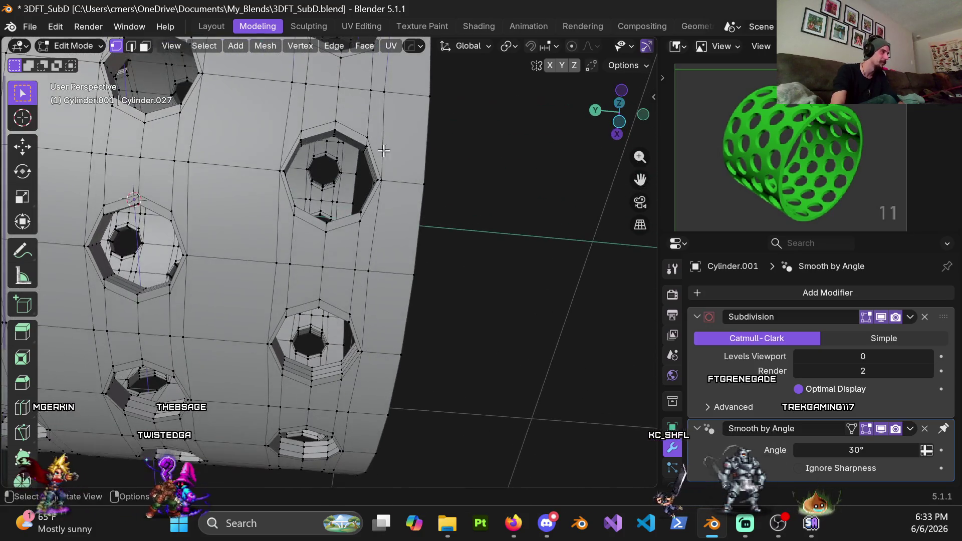
pyautogui.keyDown('shift'); pyautogui.scroll(-4, 355, 241); pyautogui.keyUp('shift')
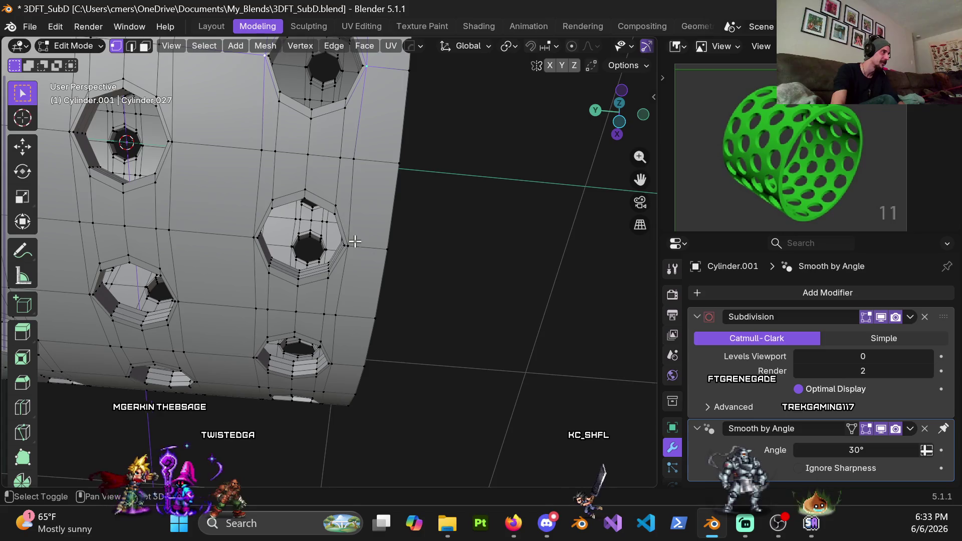
pyautogui.keyDown('shift'); pyautogui.scroll(-2, 244, 233); pyautogui.keyUp('shift')
pyautogui.keyDown('shift'); pyautogui.scroll(-3, 347, 235); pyautogui.keyUp('shift')
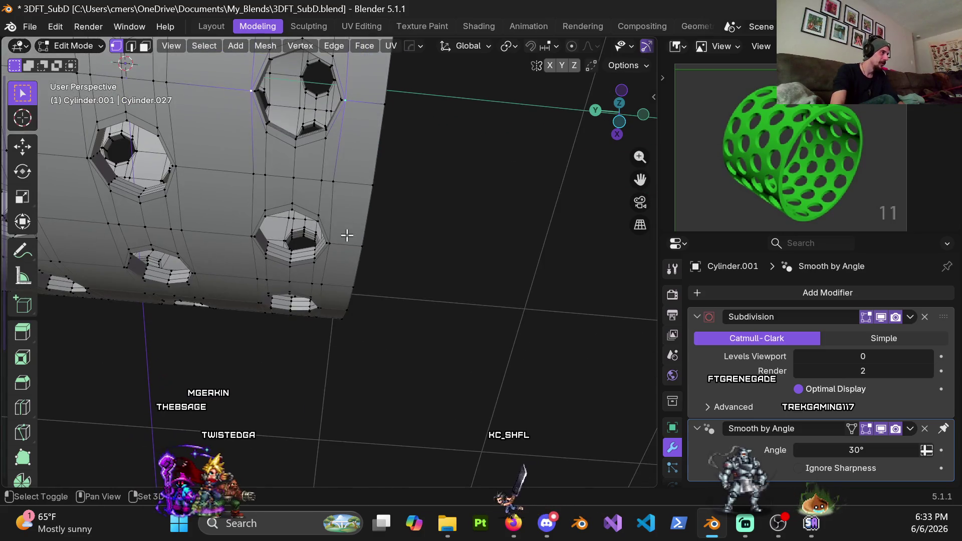
pyautogui.keyDown('shift'); pyautogui.scroll(-3, 281, 201); pyautogui.keyUp('shift')
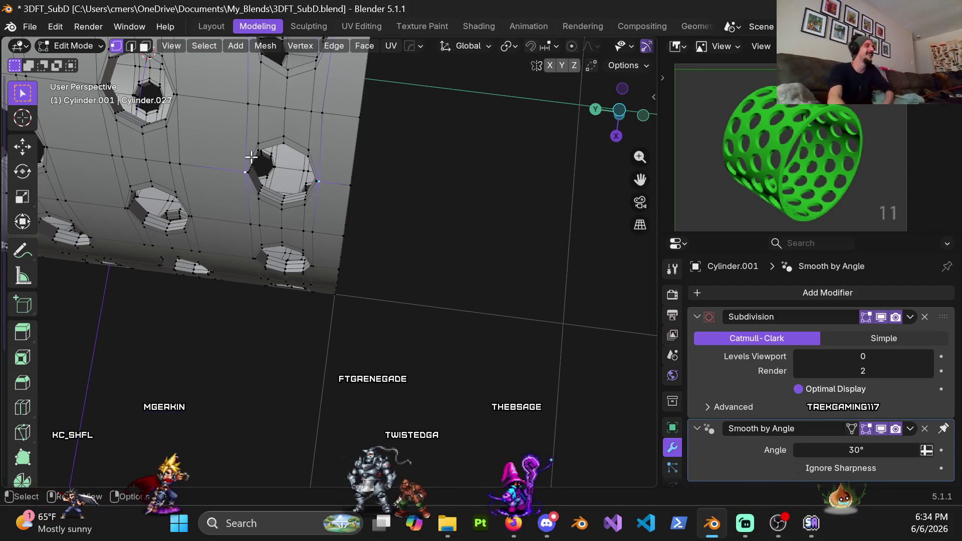
pyautogui.moveTo(330, 249); pyautogui.dragTo(375, 239, button='middle')
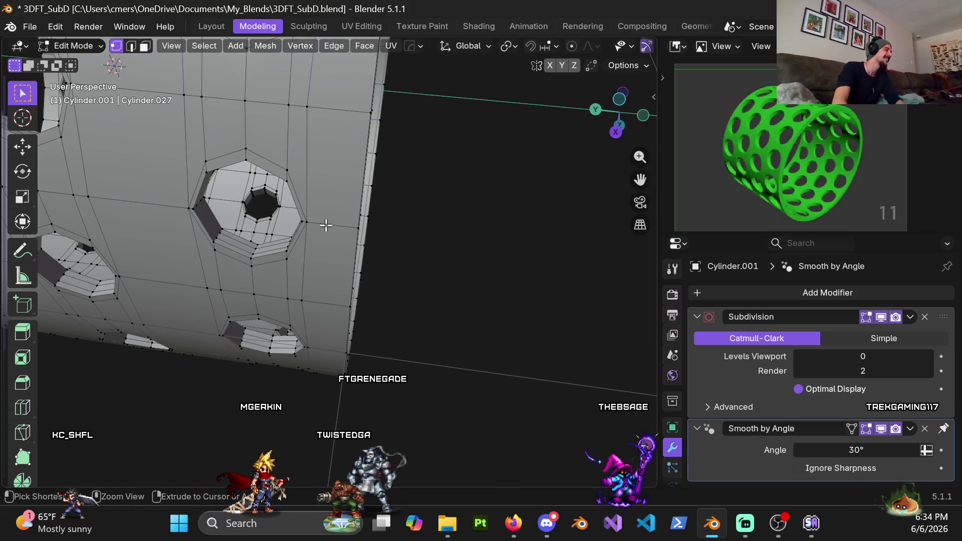
pyautogui.keyDown('shift'); pyautogui.moveTo(182, 201); pyautogui.dragTo(294, 189, button='middle'); pyautogui.keyUp('shift')
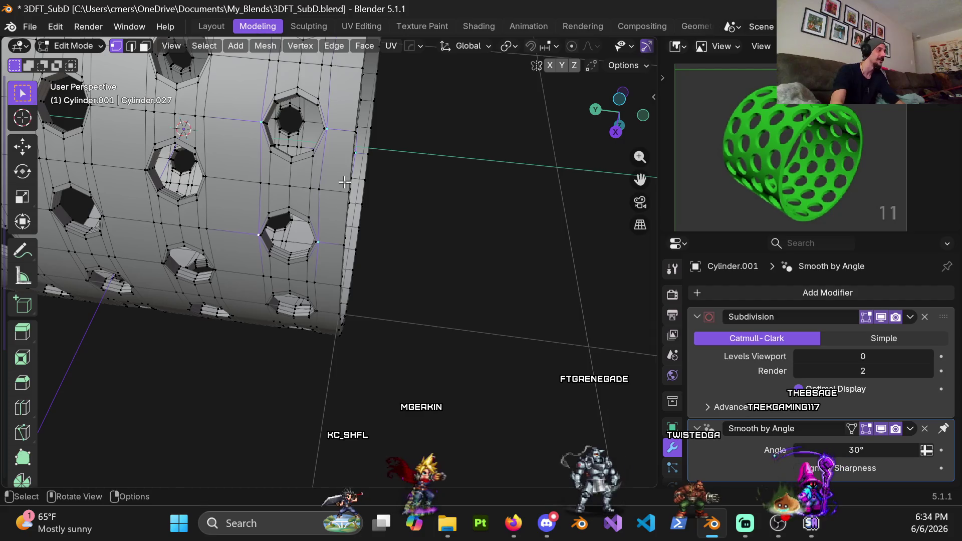
pyautogui.moveTo(344, 182); pyautogui.dragTo(329, 244, button='middle')
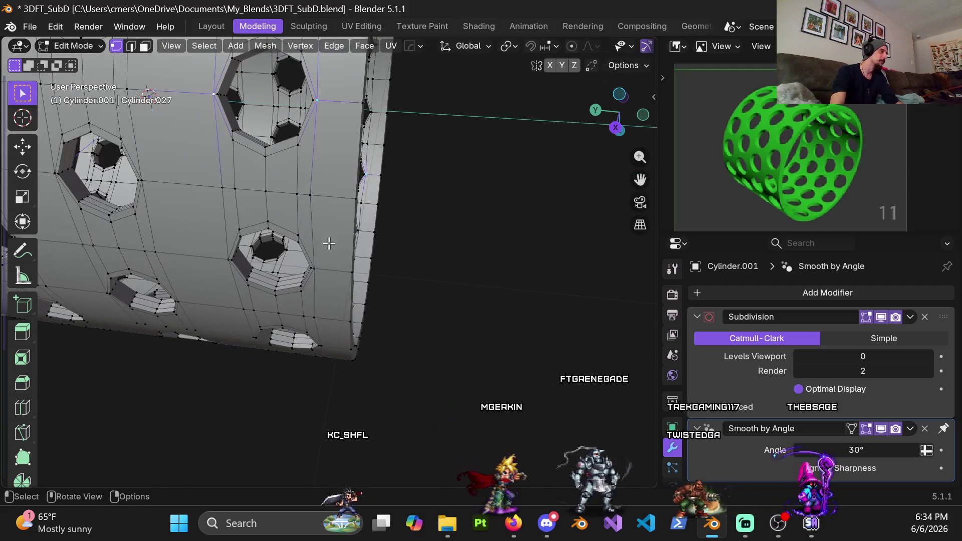
pyautogui.scroll(2, 329, 243)
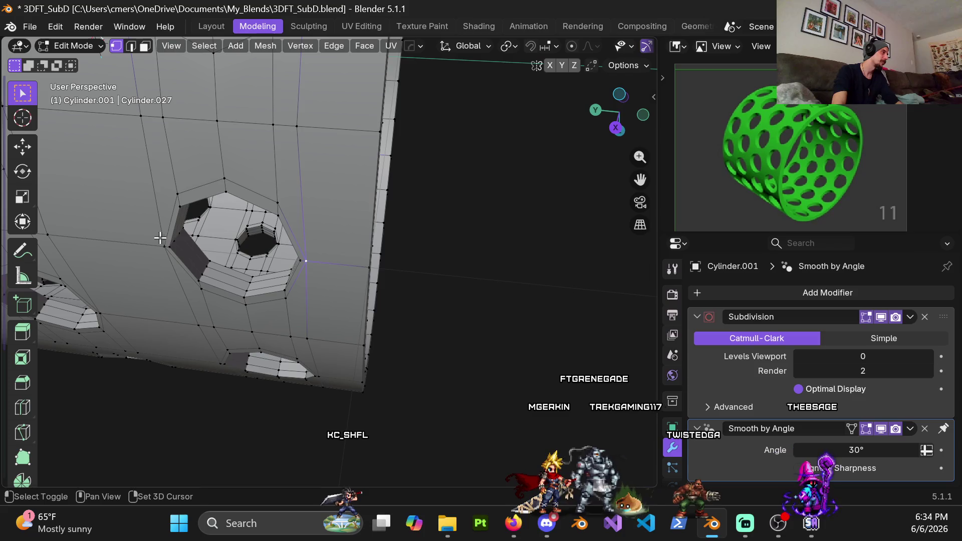
pyautogui.moveTo(252, 357)
pyautogui.keyDown('shift'); pyautogui.mouseDown(button='middle')
pyautogui.moveTo(280, 150)
pyautogui.moveTo(365, 164)
pyautogui.mouseUp(button='middle'); pyautogui.keyUp('shift')
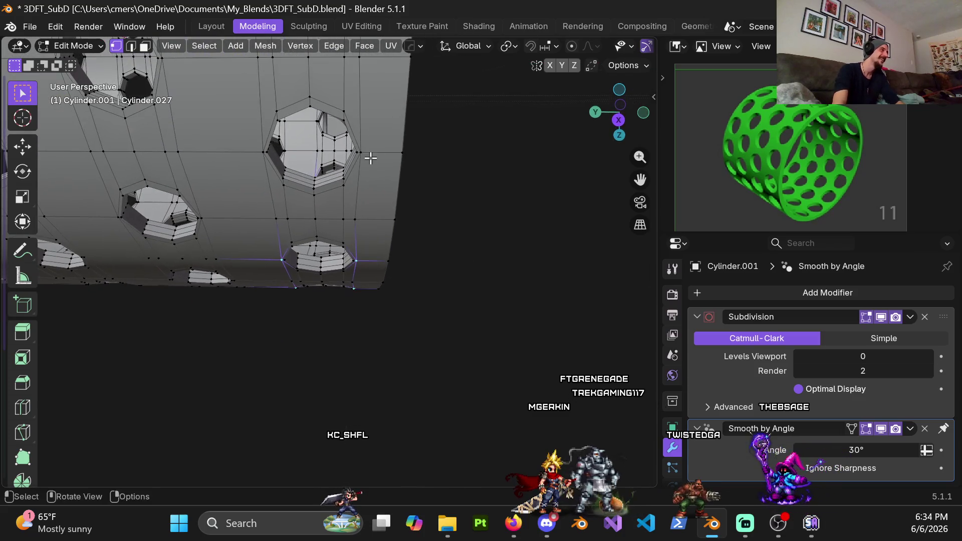
pyautogui.scroll(-6, 258, 155)
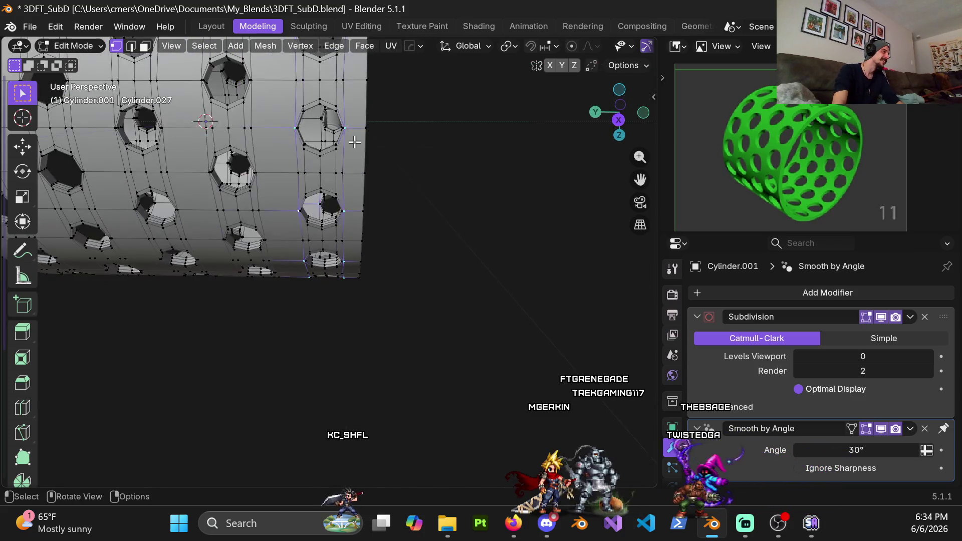
pyautogui.moveTo(258, 156)
pyautogui.mouseDown(button='middle')
pyautogui.moveTo(310, 205)
pyautogui.moveTo(276, 230)
pyautogui.mouseUp(button='middle')
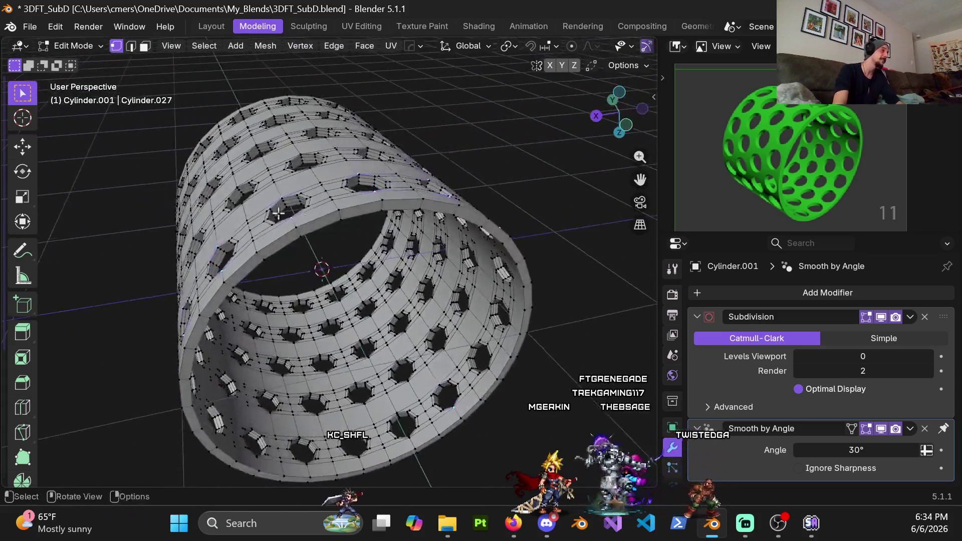
pyautogui.scroll(5, 277, 230)
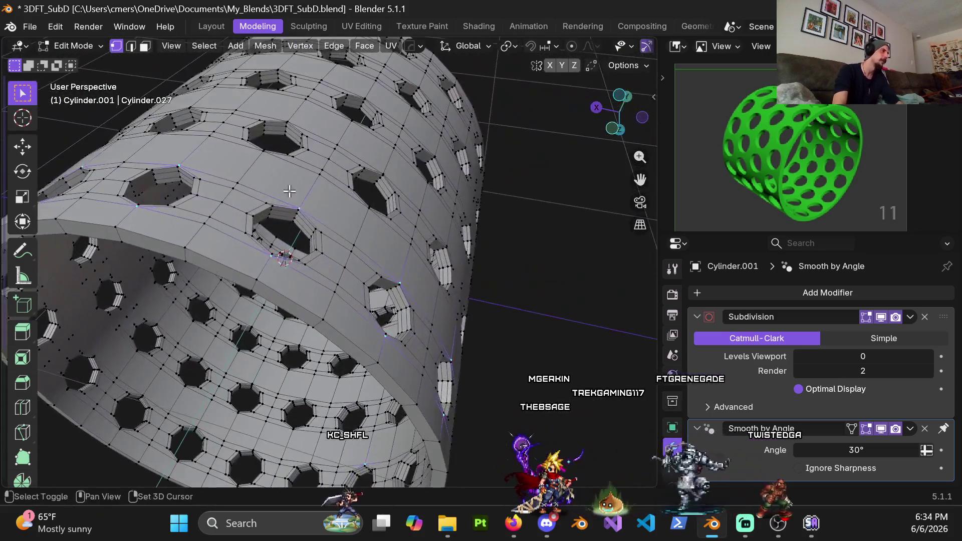
pyautogui.moveTo(204, 251)
pyautogui.mouseDown(button='middle')
pyautogui.moveTo(405, 272)
pyautogui.moveTo(252, 241)
pyautogui.moveTo(199, 156)
pyautogui.mouseUp(button='middle')
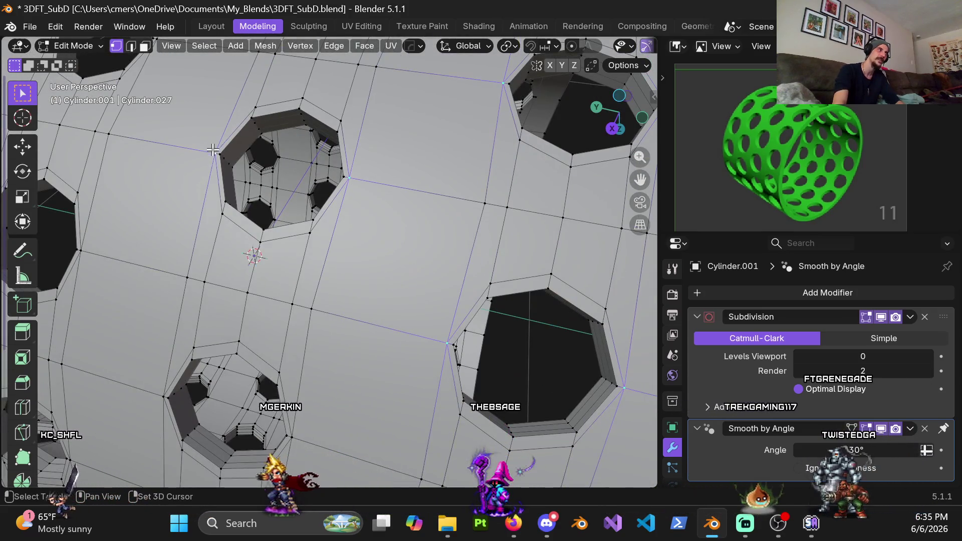
pyautogui.keyDown('shift'); pyautogui.moveTo(286, 428); pyautogui.dragTo(324, 361, button='middle'); pyautogui.keyUp('shift')
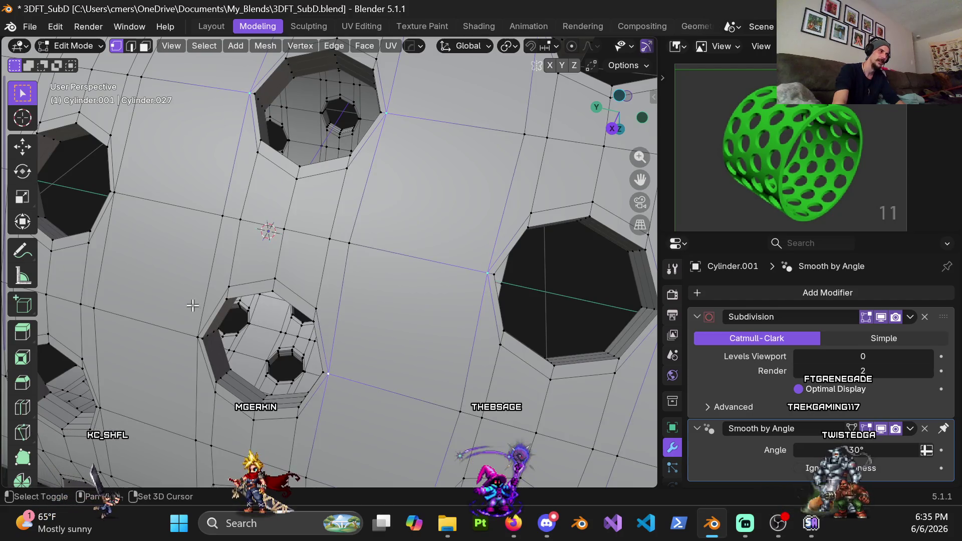
pyautogui.scroll(-3, 372, 362)
pyautogui.scroll(2, 391, 246)
pyautogui.scroll(2, 391, 246)
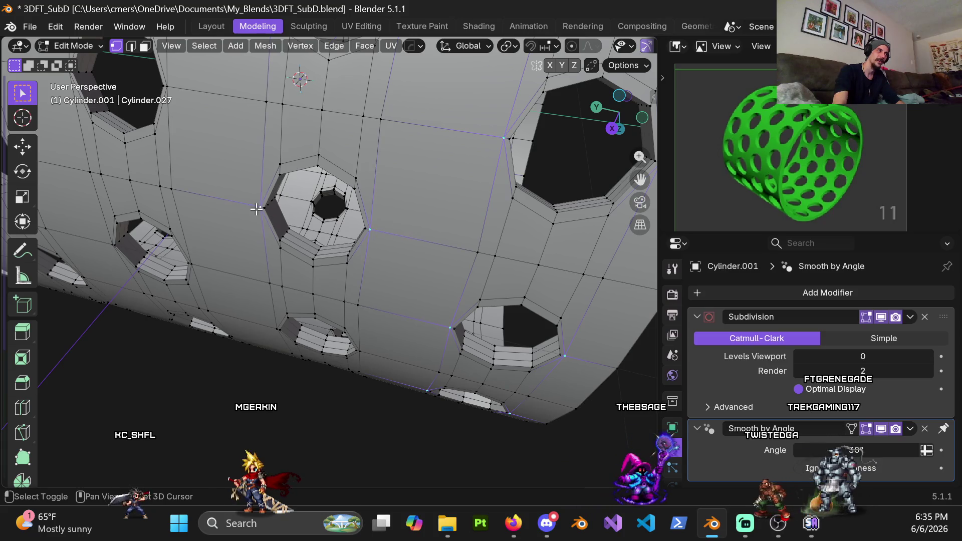
pyautogui.moveTo(256, 210); pyautogui.dragTo(416, 189, button='middle')
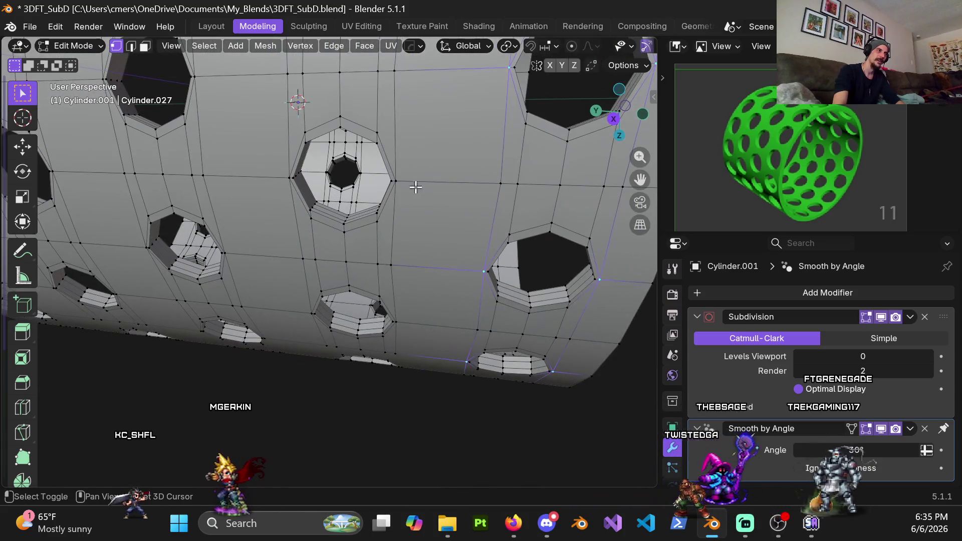
pyautogui.moveTo(281, 178)
pyautogui.mouseDown(button='middle')
pyautogui.moveTo(378, 142)
pyautogui.moveTo(381, 76)
pyautogui.mouseUp(button='middle')
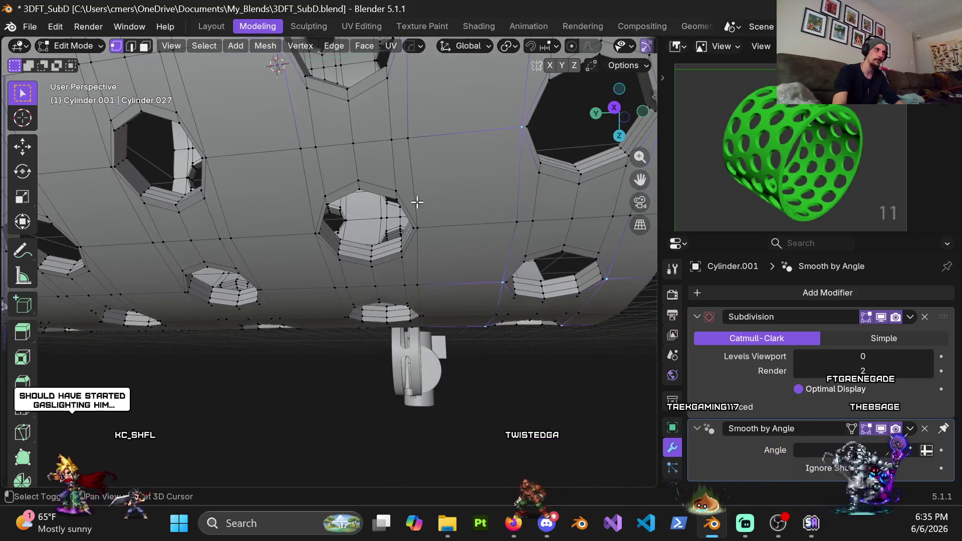
pyautogui.moveTo(417, 202); pyautogui.dragTo(405, 165, button='middle')
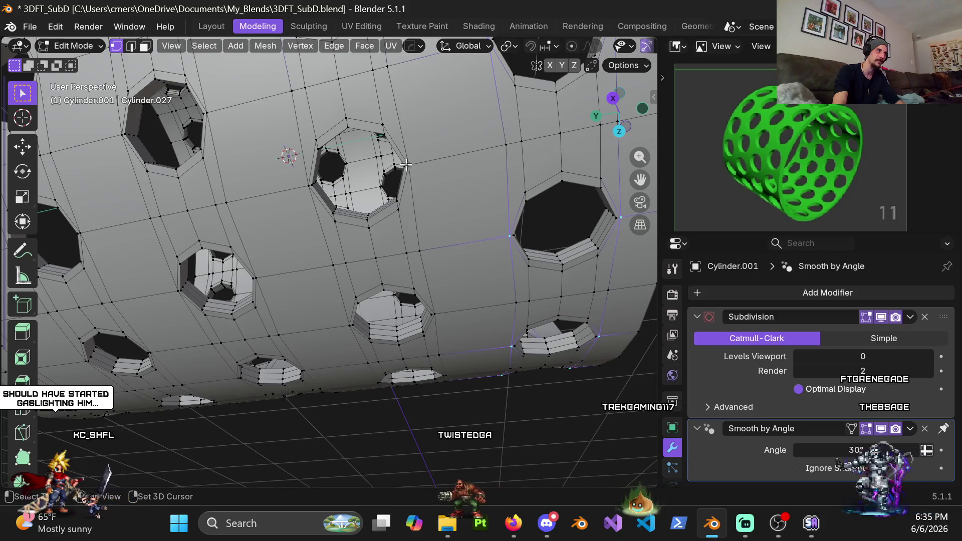
pyautogui.moveTo(304, 190); pyautogui.dragTo(429, 258, button='middle')
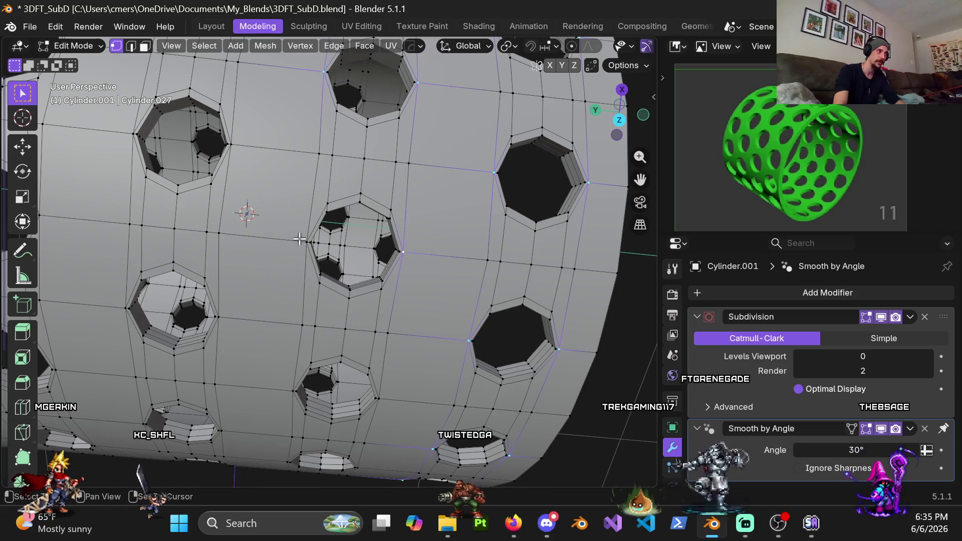
pyautogui.scroll(-2, 356, 315)
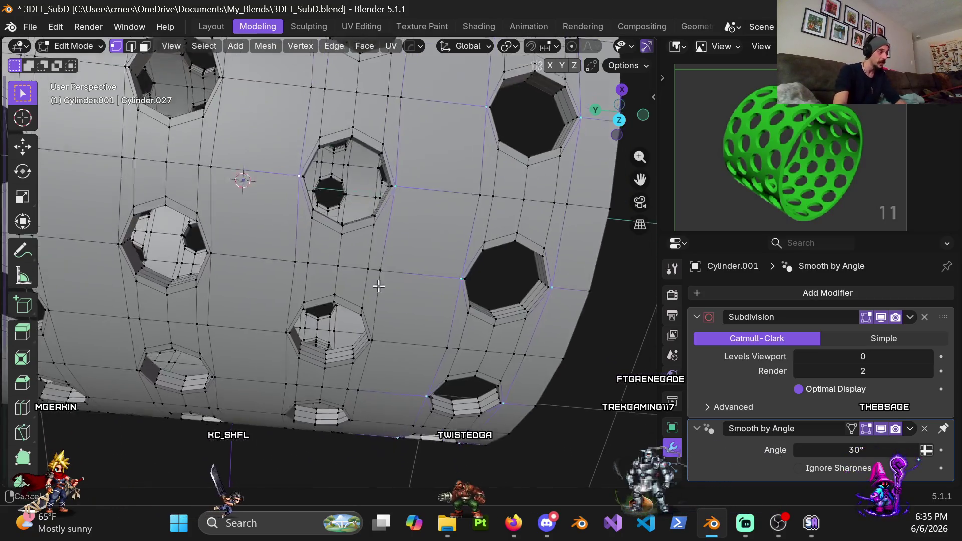
pyautogui.scroll(4, 368, 248)
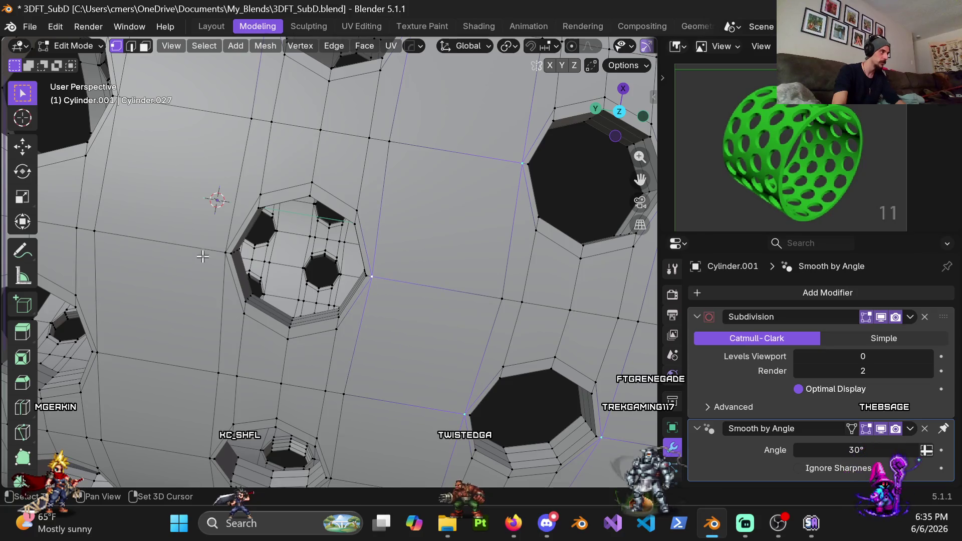
pyautogui.moveTo(293, 312); pyautogui.dragTo(356, 173, button='middle')
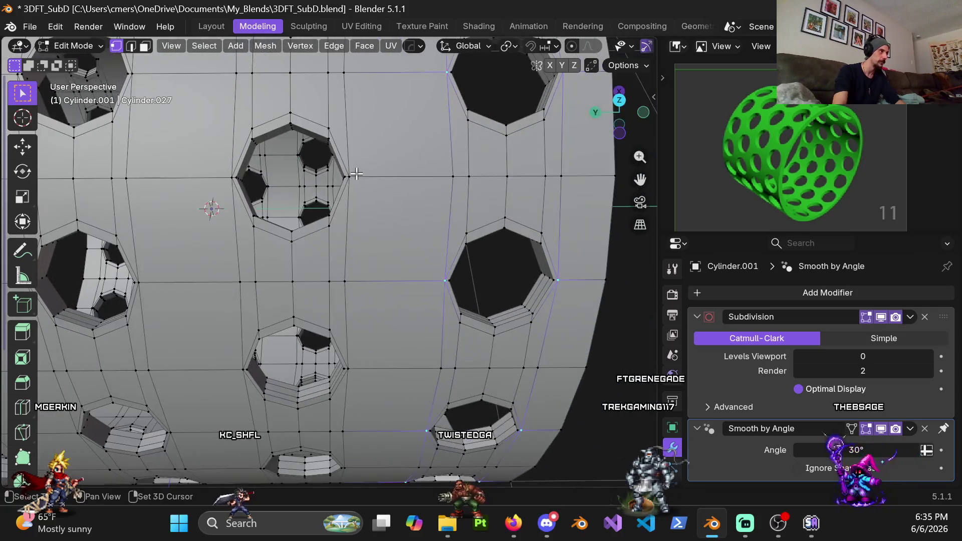
pyautogui.keyDown('shift'); pyautogui.moveTo(313, 259); pyautogui.dragTo(340, 236, button='middle'); pyautogui.keyUp('shift')
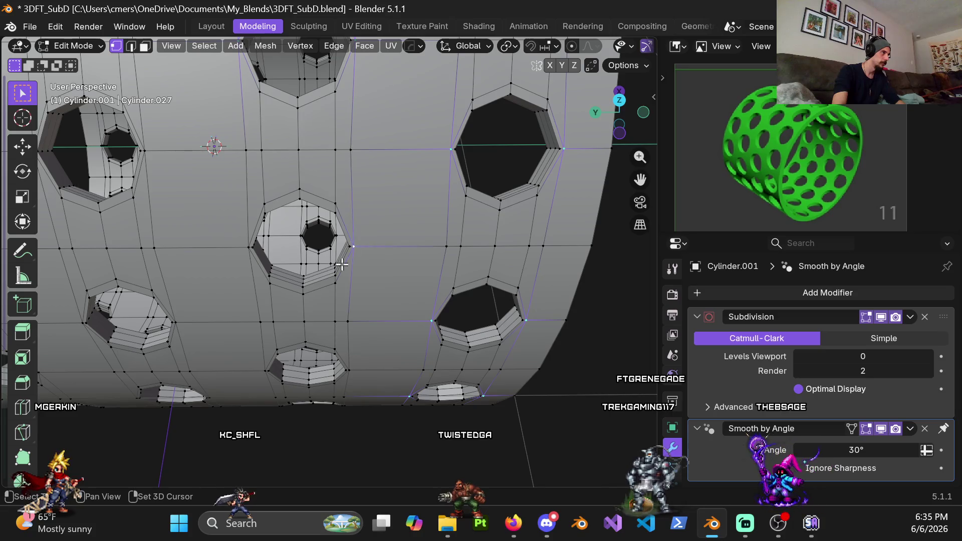
pyautogui.moveTo(343, 327)
pyautogui.mouseDown(button='middle')
pyautogui.moveTo(390, 128)
pyautogui.moveTo(376, 250)
pyautogui.mouseUp(button='middle')
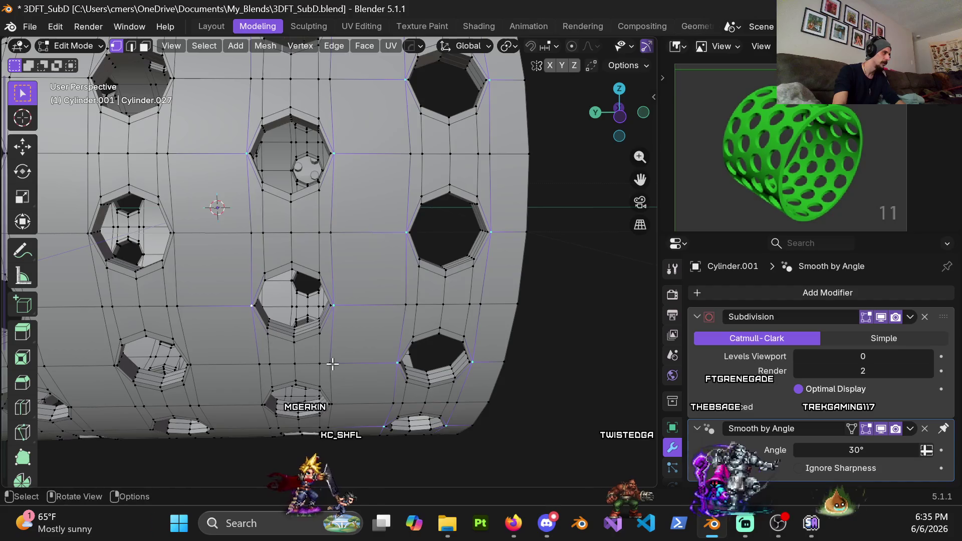
pyautogui.moveTo(339, 306); pyautogui.dragTo(326, 298, button='middle')
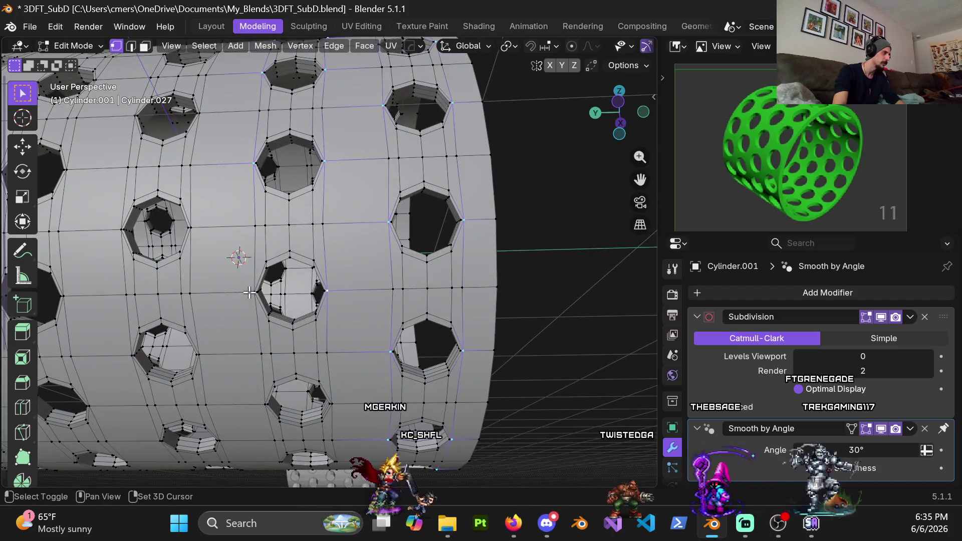
pyautogui.scroll(3, 346, 358)
pyautogui.moveTo(348, 261); pyautogui.dragTo(338, 270, button='middle')
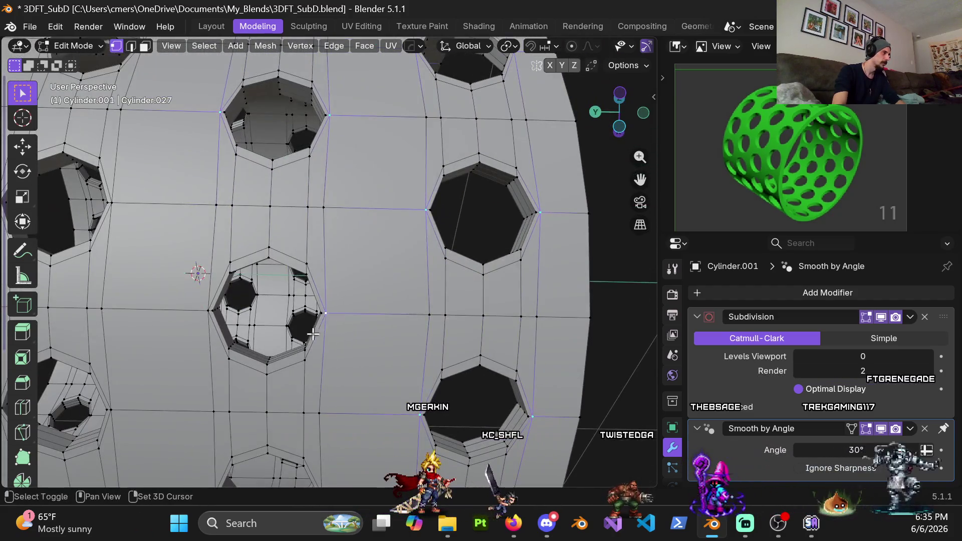
pyautogui.keyDown('shift'); pyautogui.moveTo(194, 309); pyautogui.dragTo(367, 266, button='middle'); pyautogui.keyUp('shift')
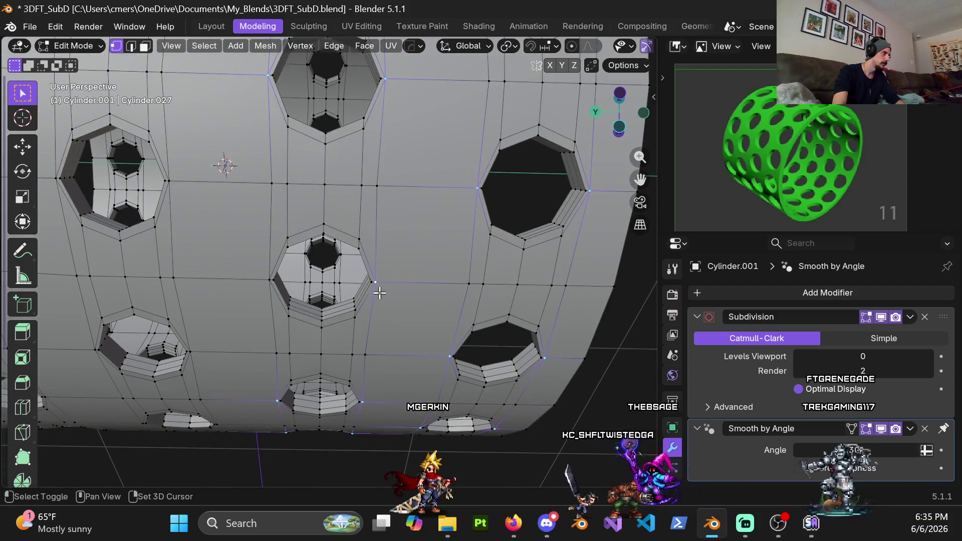
pyautogui.scroll(-2, 264, 280)
pyautogui.scroll(-2, 301, 276)
pyautogui.scroll(-3, 341, 268)
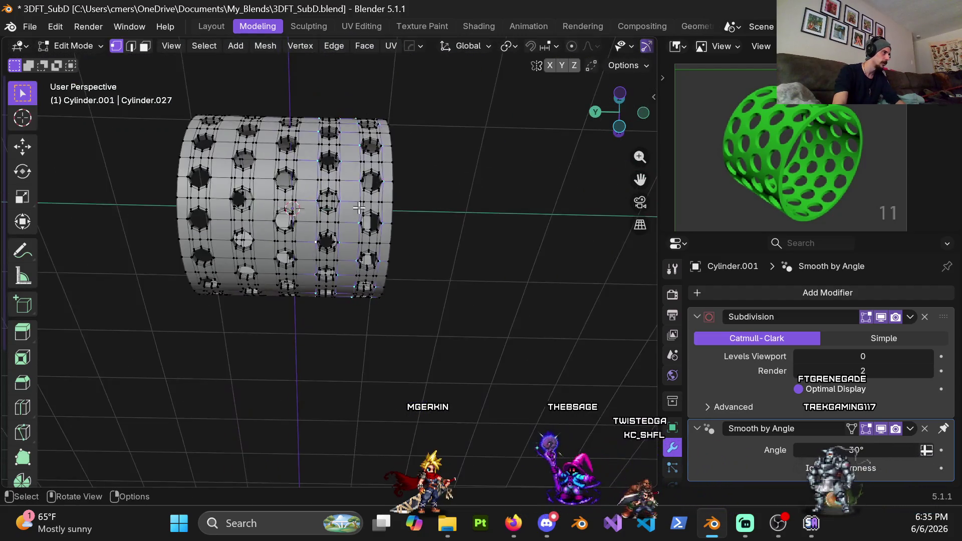
pyautogui.scroll(-2, 357, 264)
pyautogui.scroll(2, 356, 264)
pyautogui.scroll(3, 356, 265)
pyautogui.moveTo(357, 264); pyautogui.dragTo(463, 311, button='middle')
pyautogui.scroll(2, 462, 311)
pyautogui.scroll(-4, 463, 310)
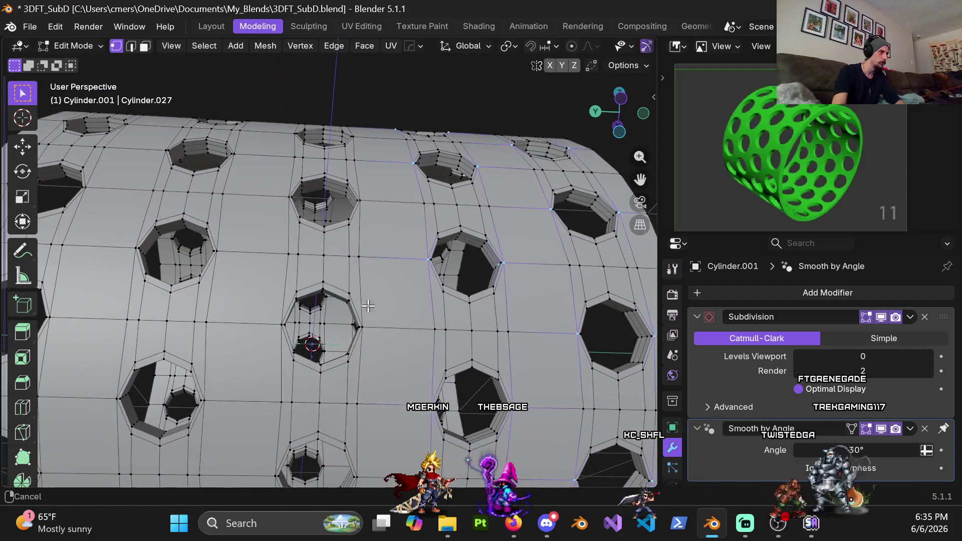
pyautogui.scroll(5, 321, 323)
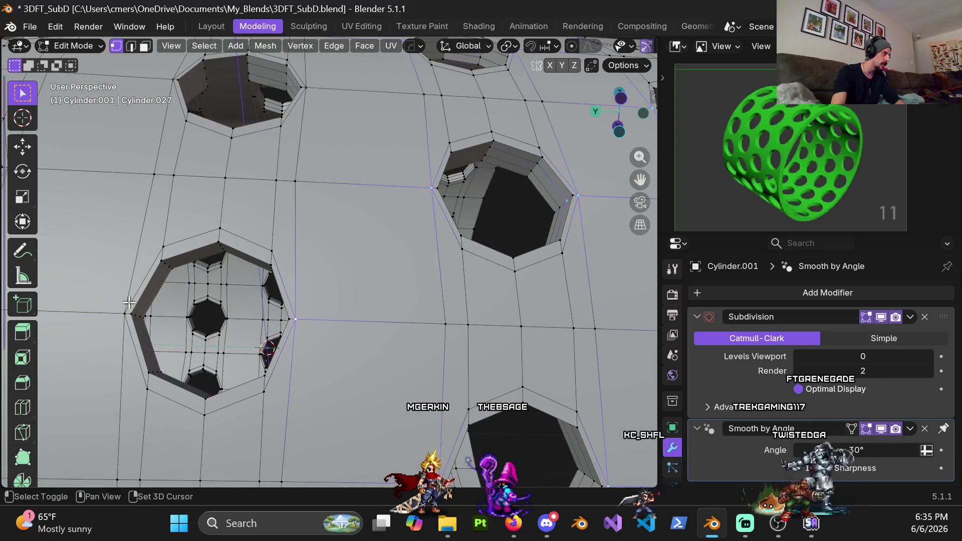
pyautogui.keyDown('shift'); pyautogui.moveTo(140, 316); pyautogui.dragTo(296, 232, button='middle'); pyautogui.keyUp('shift')
pyautogui.keyDown('shift'); pyautogui.moveTo(349, 274); pyautogui.dragTo(360, 242, button='middle'); pyautogui.keyUp('shift')
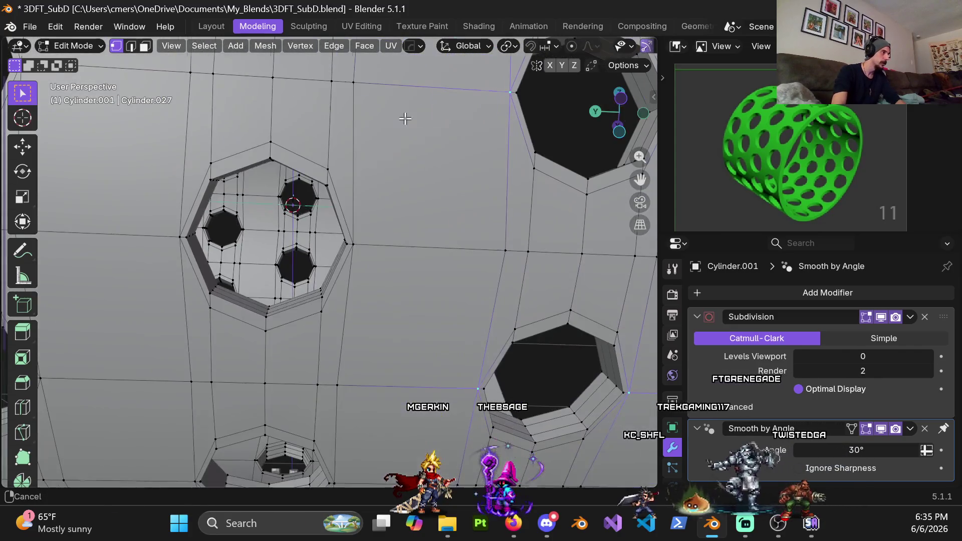
pyautogui.keyDown('shift'); pyautogui.moveTo(211, 284); pyautogui.dragTo(317, 246, button='middle'); pyautogui.keyUp('shift')
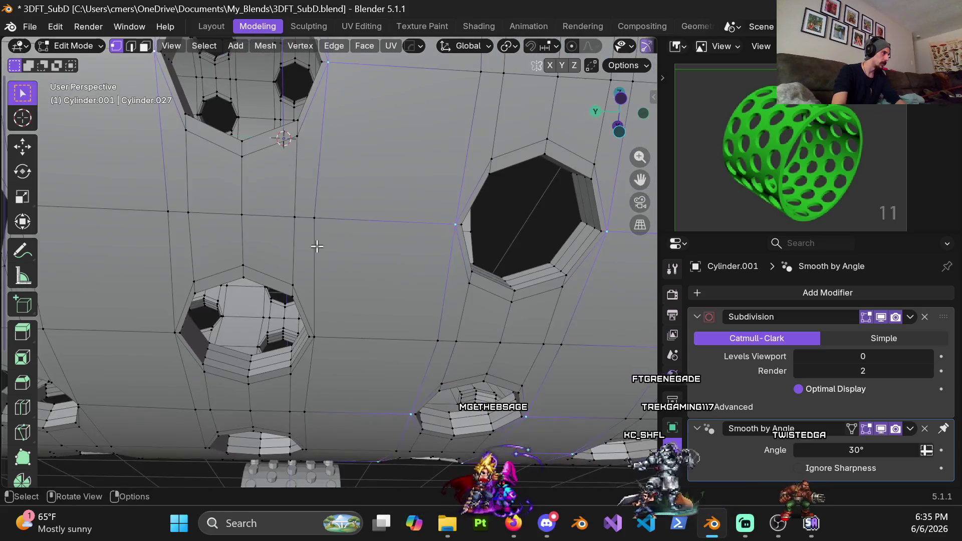
pyautogui.moveTo(272, 386); pyautogui.dragTo(283, 202, button='middle')
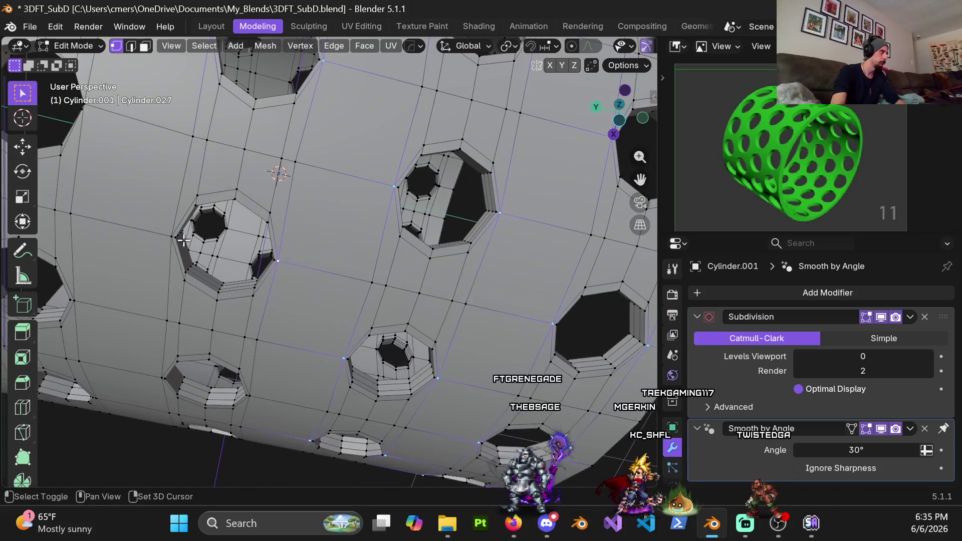
pyautogui.moveTo(187, 267); pyautogui.dragTo(424, 228, button='middle')
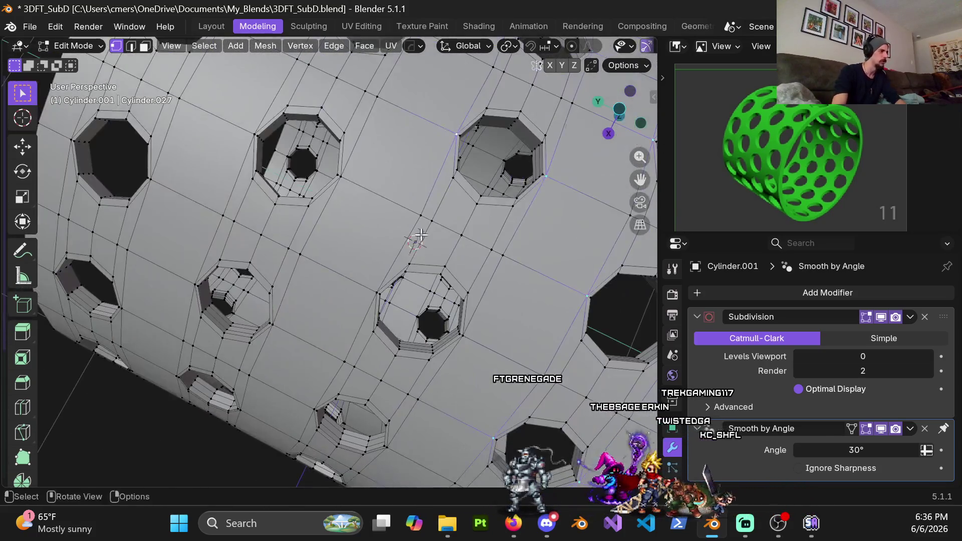
pyautogui.moveTo(467, 341)
pyautogui.mouseDown(button='middle')
pyautogui.moveTo(442, 286)
pyautogui.moveTo(431, 293)
pyautogui.mouseUp(button='middle')
pyautogui.keyDown('shift'); pyautogui.moveTo(303, 304); pyautogui.dragTo(421, 237, button='middle'); pyautogui.keyUp('shift')
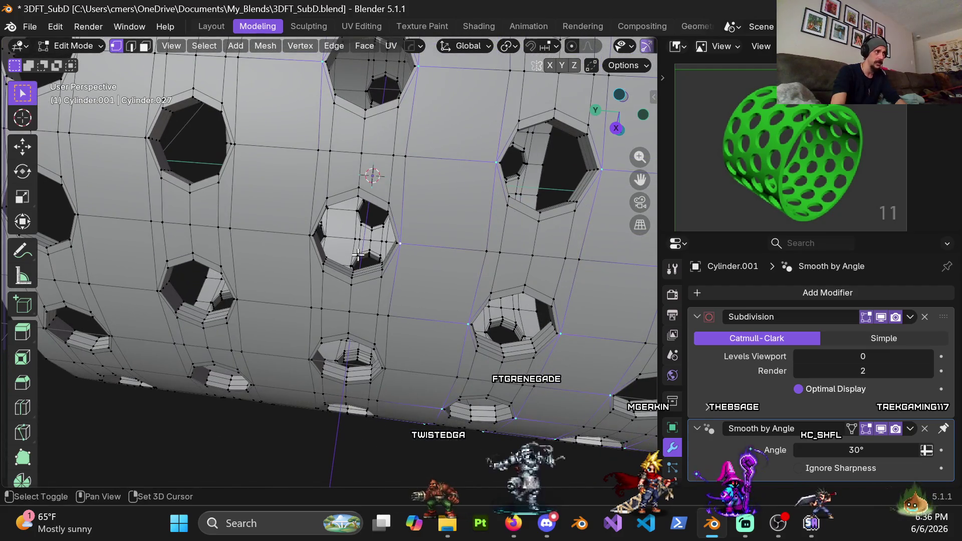
pyautogui.moveTo(383, 324); pyautogui.dragTo(390, 279, button='middle')
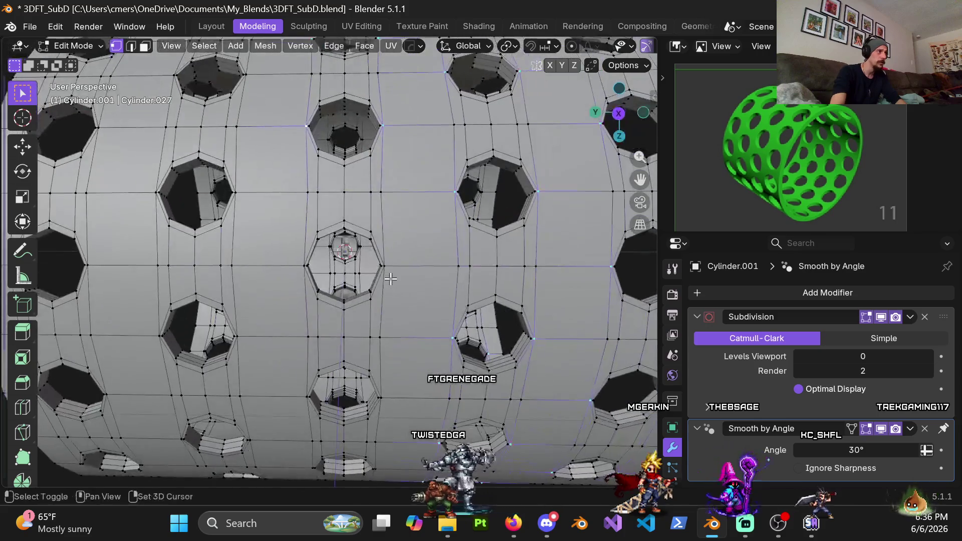
pyautogui.moveTo(284, 268)
pyautogui.mouseDown(button='middle')
pyautogui.moveTo(329, 315)
pyautogui.moveTo(370, 335)
pyautogui.mouseUp(button='middle')
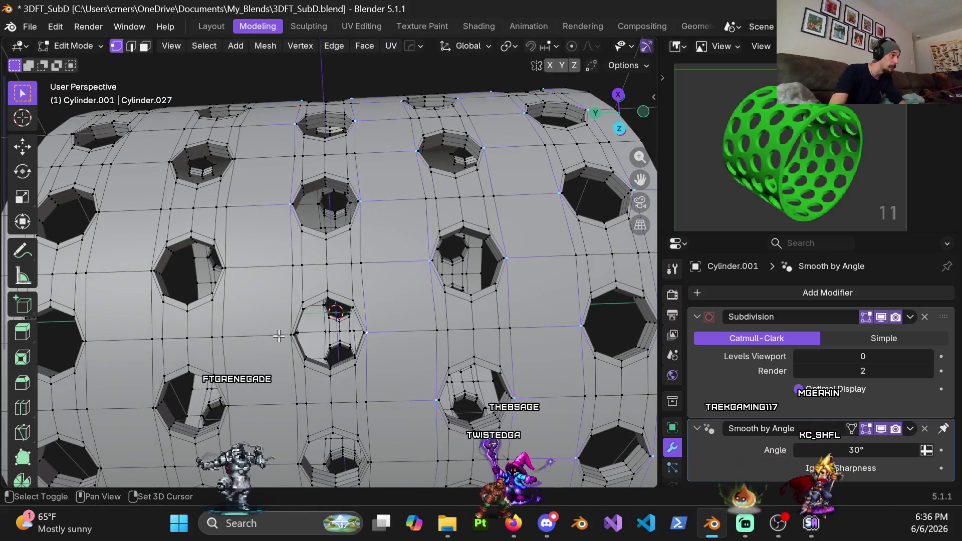
pyautogui.moveTo(370, 335)
pyautogui.keyDown('shift'); pyautogui.mouseDown(button='middle')
pyautogui.moveTo(424, 308)
pyautogui.moveTo(288, 315)
pyautogui.moveTo(341, 224)
pyautogui.mouseUp(button='middle'); pyautogui.keyUp('shift')
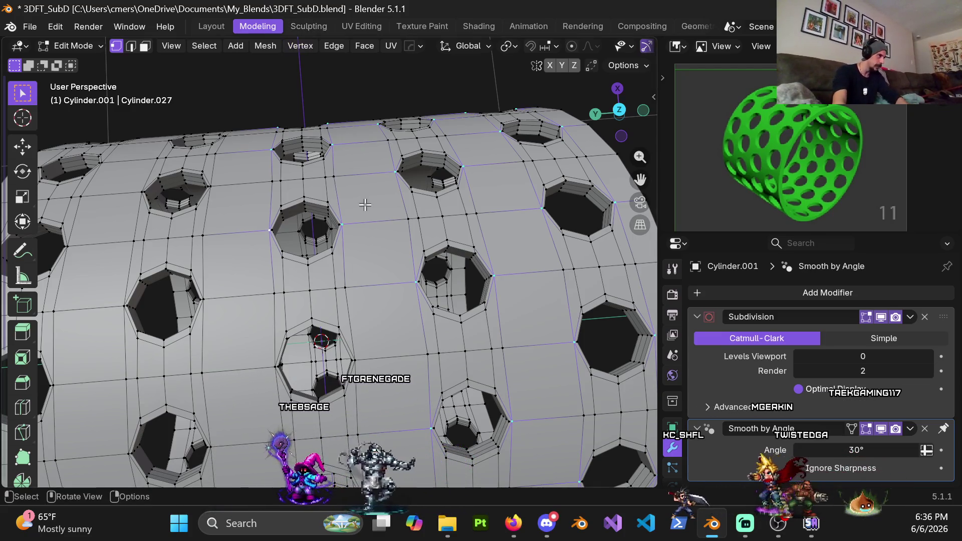
pyautogui.press('KP_Decimal')
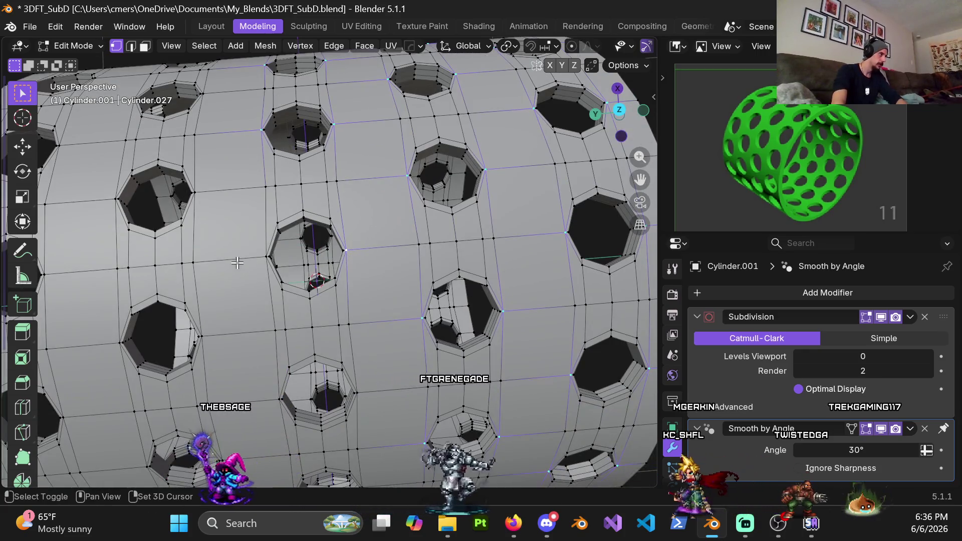
pyautogui.scroll(4, 351, 279)
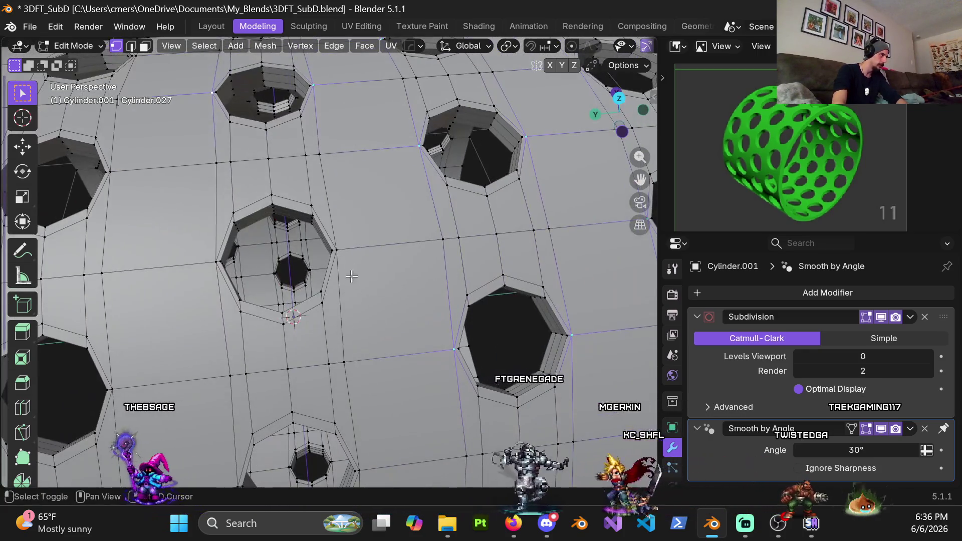
pyautogui.keyDown('shift'); pyautogui.moveTo(251, 274); pyautogui.dragTo(333, 291, button='middle'); pyautogui.keyUp('shift')
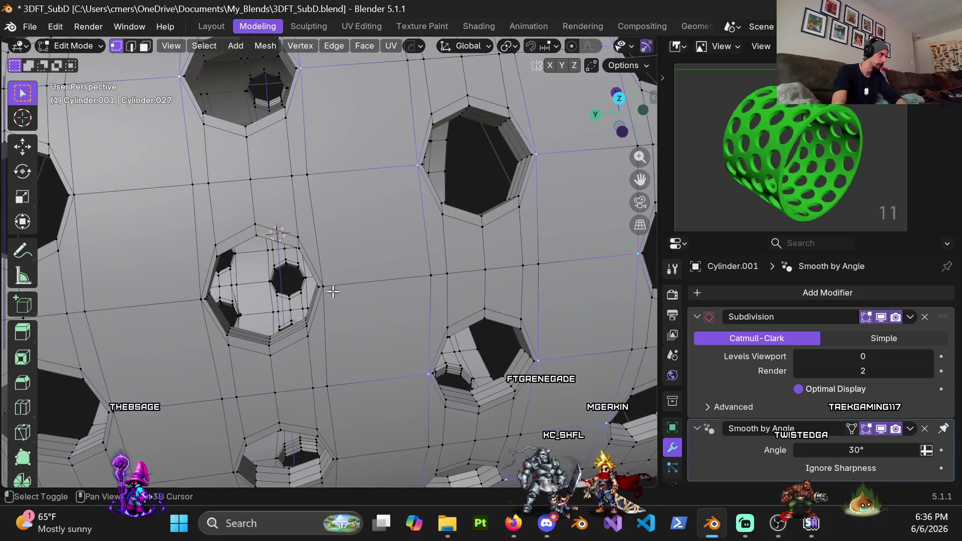
pyautogui.keyDown('shift'); pyautogui.moveTo(191, 310); pyautogui.dragTo(276, 241, button='middle'); pyautogui.keyUp('shift')
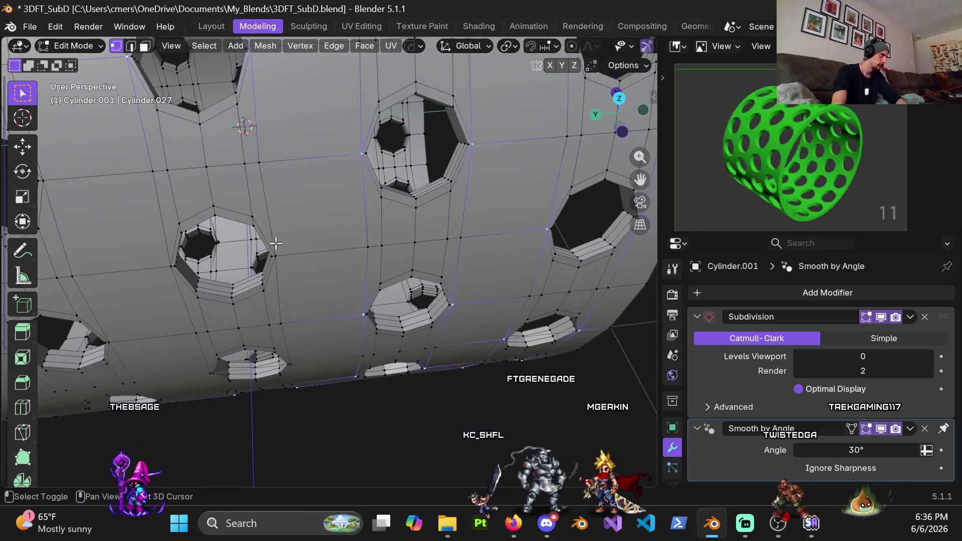
pyautogui.moveTo(159, 271); pyautogui.dragTo(307, 186, button='middle')
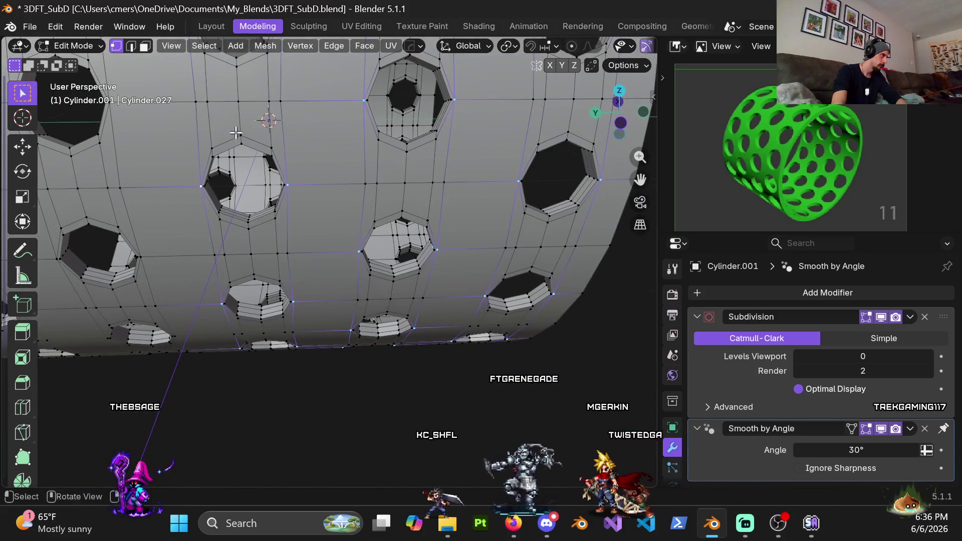
pyautogui.scroll(-8, 351, 225)
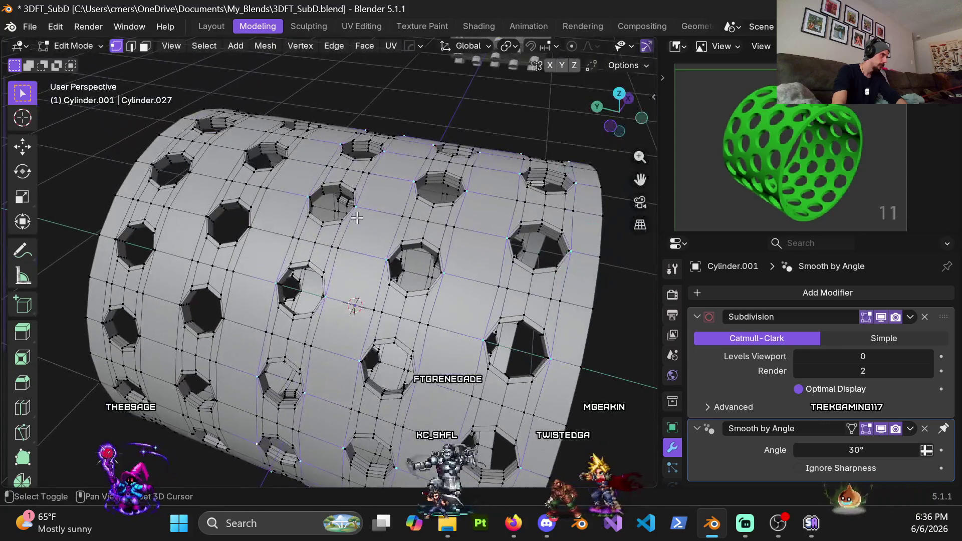
pyautogui.moveTo(357, 220); pyautogui.dragTo(340, 296, button='middle')
pyautogui.scroll(3, 339, 296)
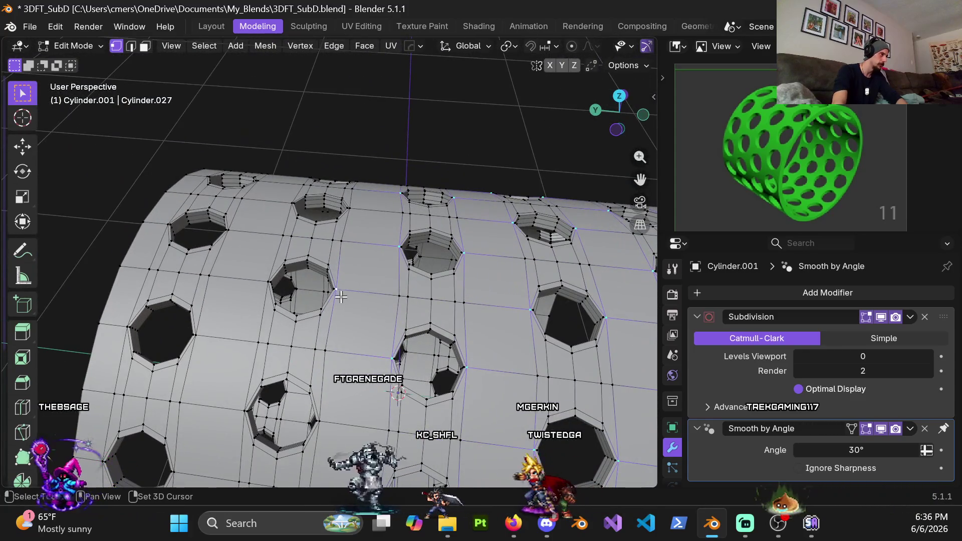
pyautogui.moveTo(261, 279); pyautogui.dragTo(341, 305, button='middle')
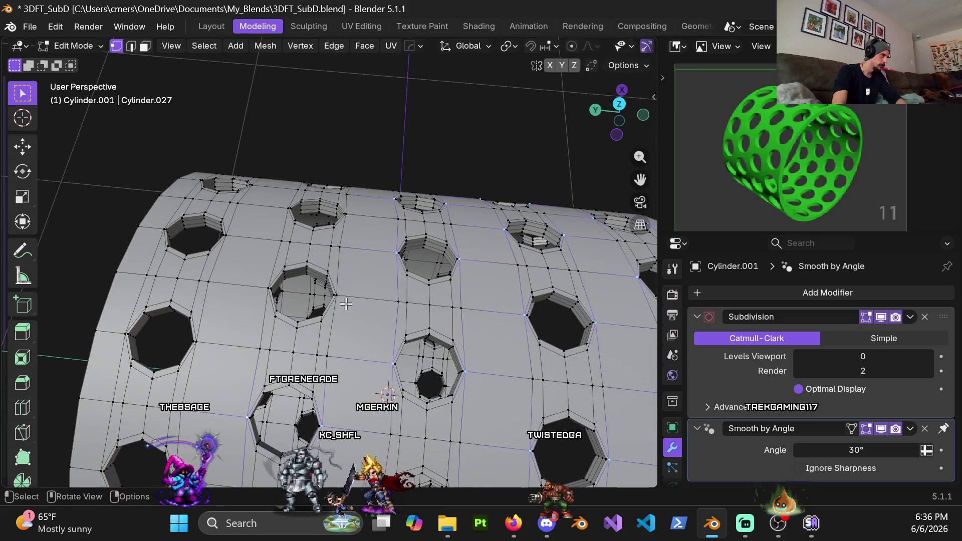
pyautogui.scroll(3, 346, 303)
pyautogui.scroll(2, 346, 351)
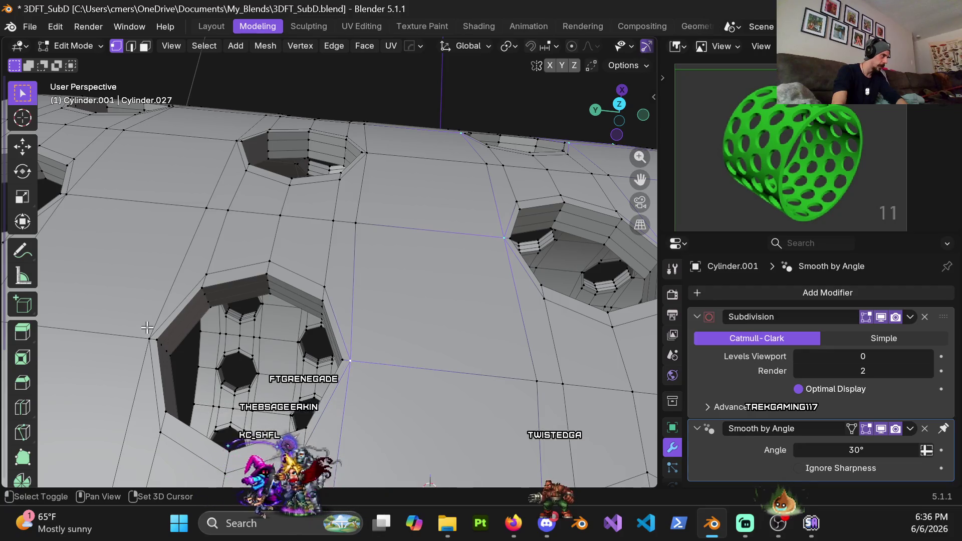
pyautogui.keyDown('shift'); pyautogui.moveTo(329, 203); pyautogui.dragTo(383, 334, button='middle'); pyautogui.keyUp('shift')
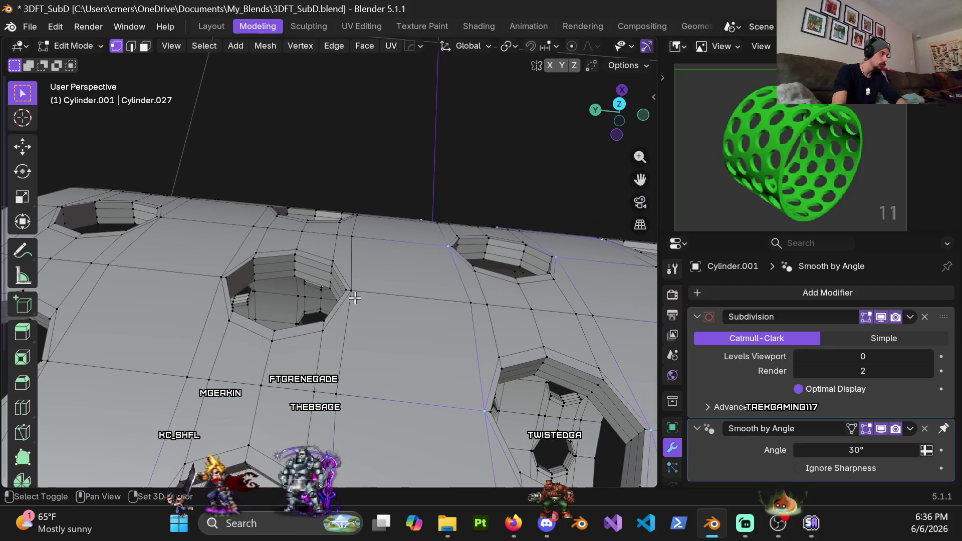
pyautogui.scroll(-2, 321, 211)
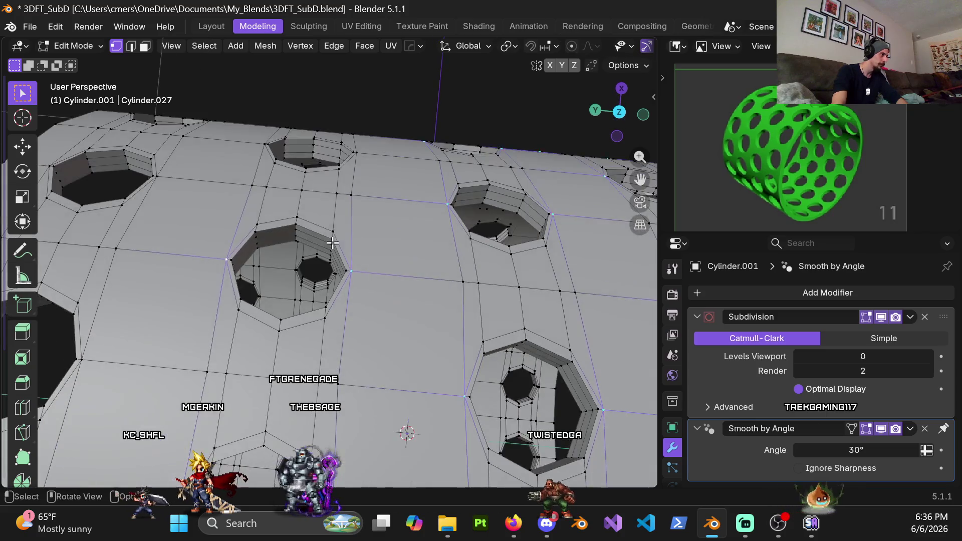
pyautogui.scroll(-3, 323, 215)
pyautogui.scroll(-2, 325, 217)
pyautogui.scroll(-1, 326, 218)
pyautogui.moveTo(325, 218); pyautogui.dragTo(385, 295, button='middle')
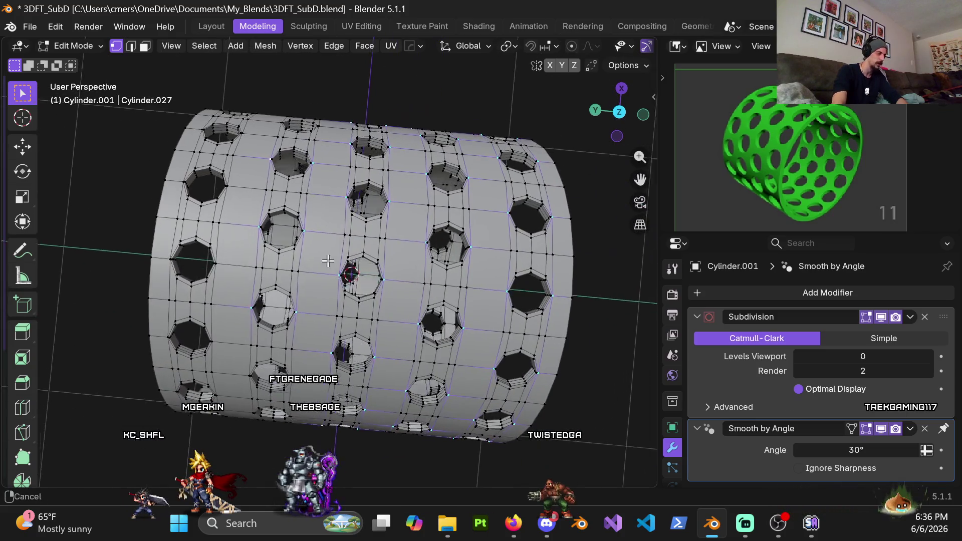
pyautogui.scroll(6, 386, 295)
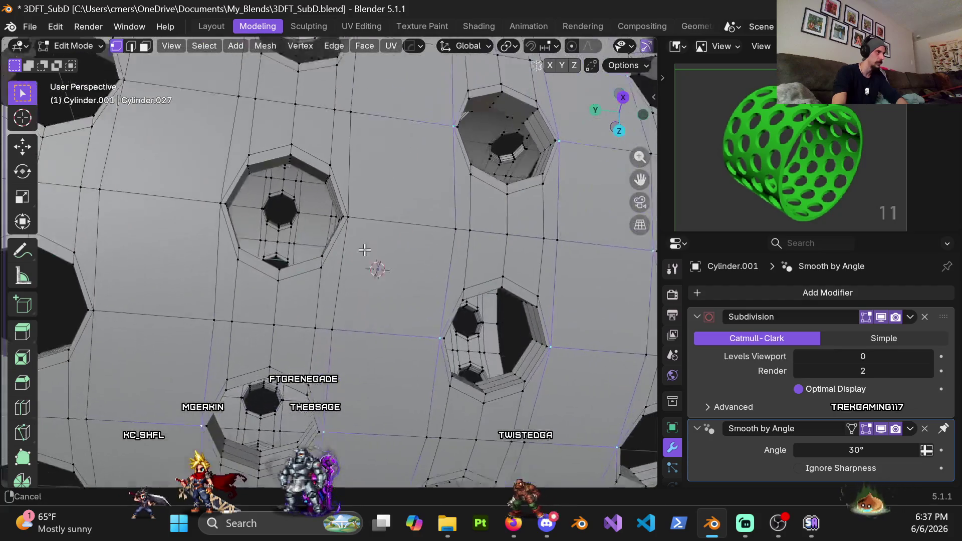
pyautogui.keyDown('shift'); pyautogui.moveTo(329, 211); pyautogui.dragTo(321, 277, button='middle'); pyautogui.keyUp('shift')
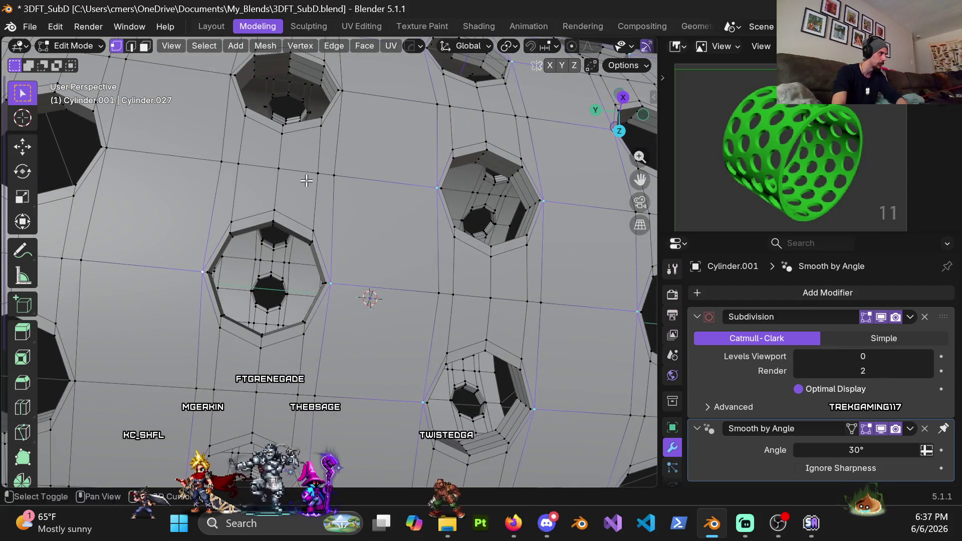
pyautogui.keyDown('shift'); pyautogui.moveTo(307, 180); pyautogui.dragTo(308, 306, button='middle'); pyautogui.keyUp('shift')
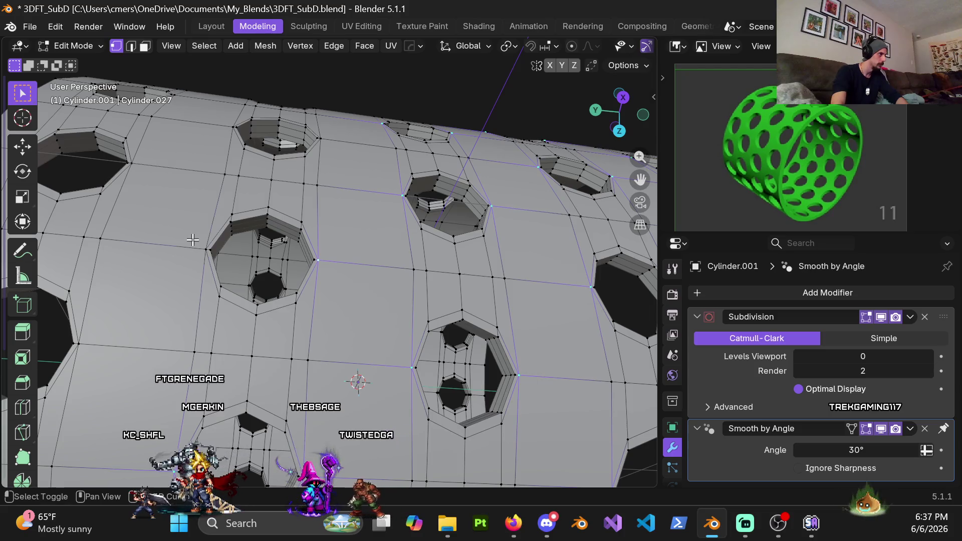
pyautogui.keyDown('shift'); pyautogui.moveTo(192, 240); pyautogui.dragTo(320, 262, button='middle'); pyautogui.keyUp('shift')
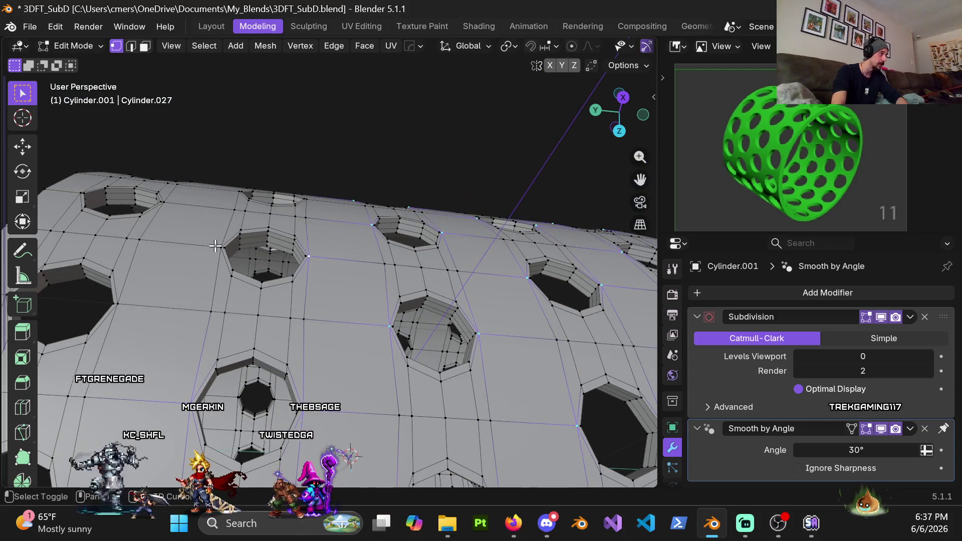
pyautogui.moveTo(215, 245); pyautogui.dragTo(286, 258, button='middle')
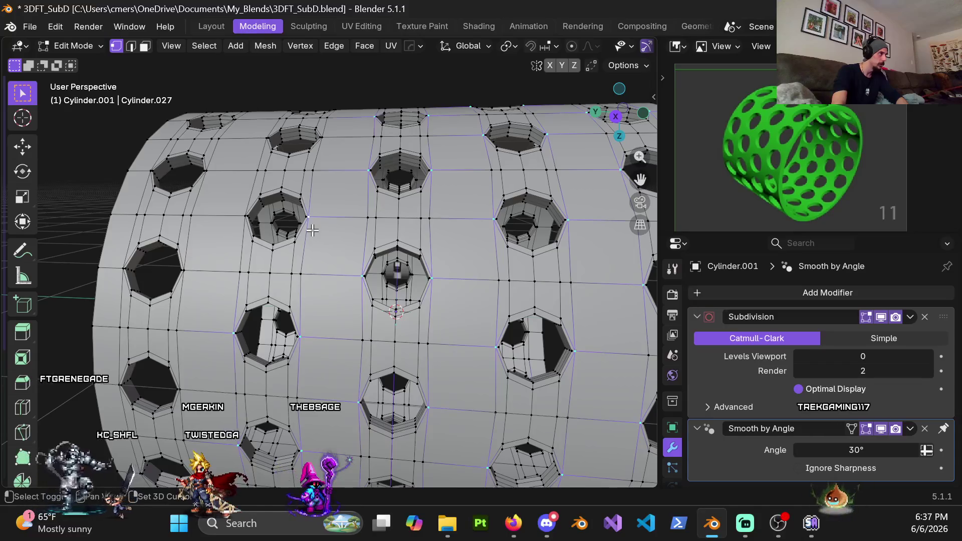
pyautogui.moveTo(233, 215)
pyautogui.mouseDown(button='middle')
pyautogui.moveTo(210, 263)
pyautogui.moveTo(353, 316)
pyautogui.mouseUp(button='middle')
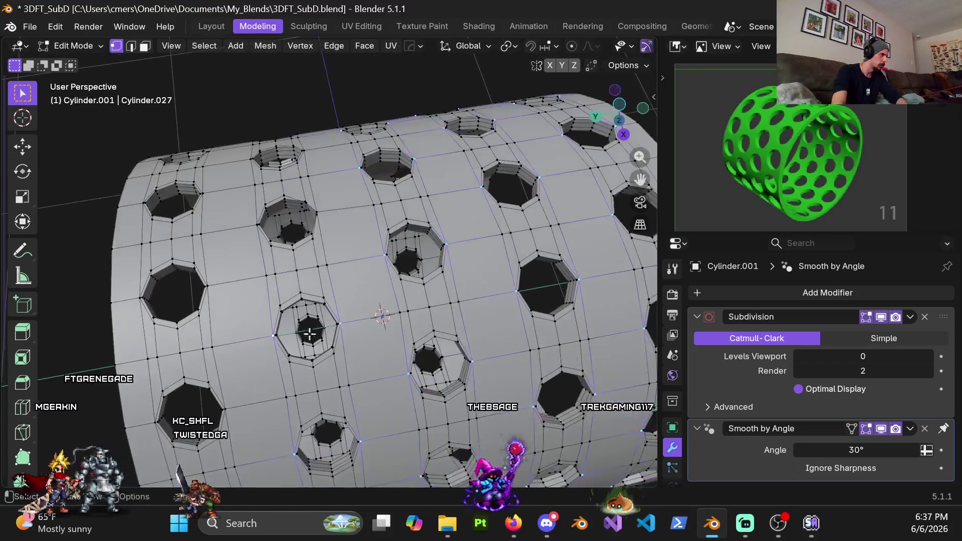
pyautogui.moveTo(260, 307)
pyautogui.mouseDown(button='middle')
pyautogui.moveTo(419, 318)
pyautogui.moveTo(430, 234)
pyautogui.mouseUp(button='middle')
pyautogui.scroll(3, 418, 317)
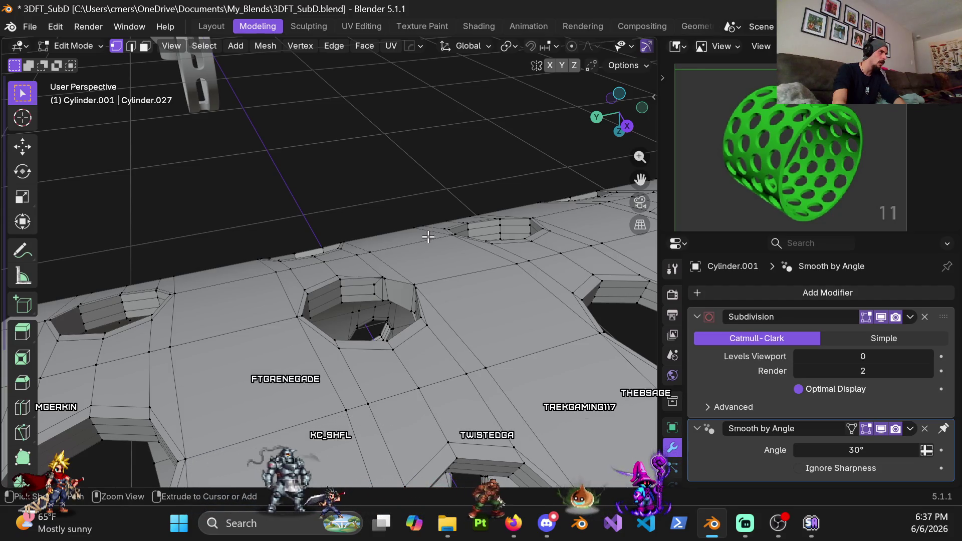
pyautogui.scroll(-6, 416, 305)
pyautogui.scroll(-4, 411, 302)
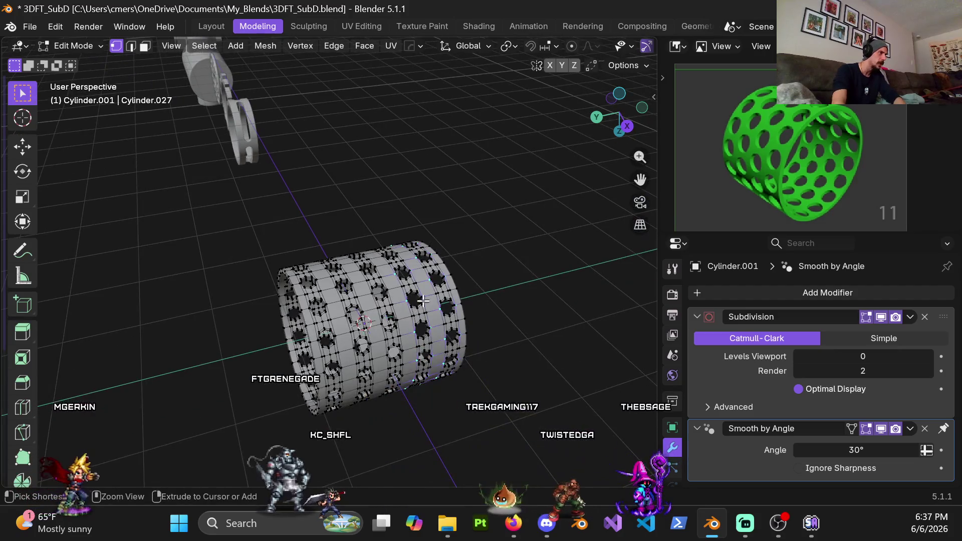
pyautogui.scroll(6, 474, 316)
pyautogui.scroll(3, 390, 285)
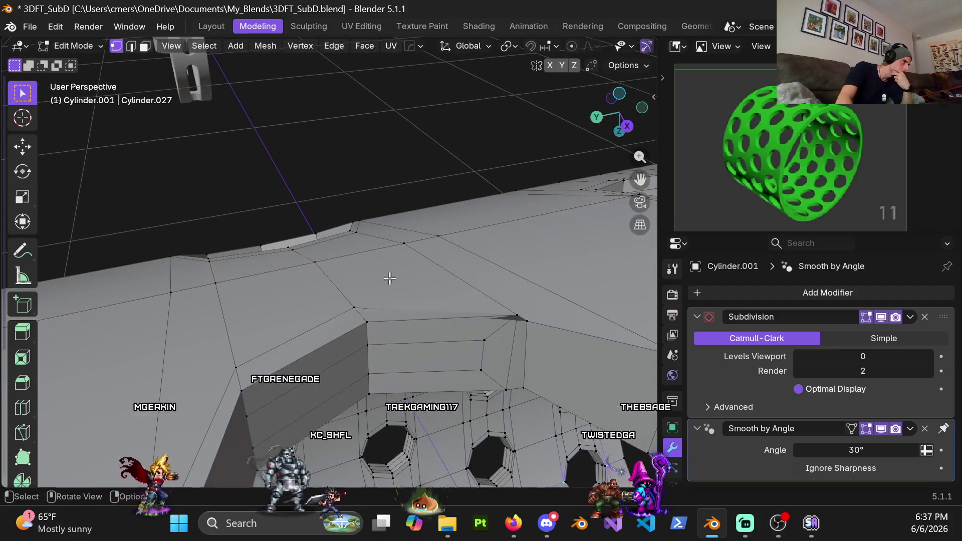
pyautogui.moveTo(383, 212)
pyautogui.mouseDown(button='middle')
pyautogui.moveTo(467, 341)
pyautogui.moveTo(493, 260)
pyautogui.moveTo(531, 251)
pyautogui.moveTo(532, 234)
pyautogui.mouseUp(button='middle')
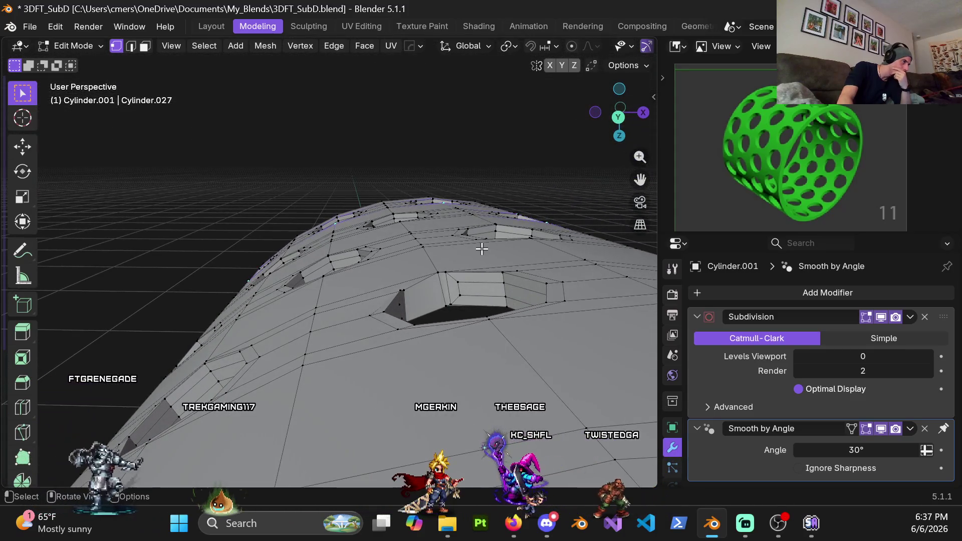
pyautogui.moveTo(476, 250)
pyautogui.mouseDown(button='middle')
pyautogui.moveTo(454, 356)
pyautogui.moveTo(400, 169)
pyautogui.mouseUp(button='middle')
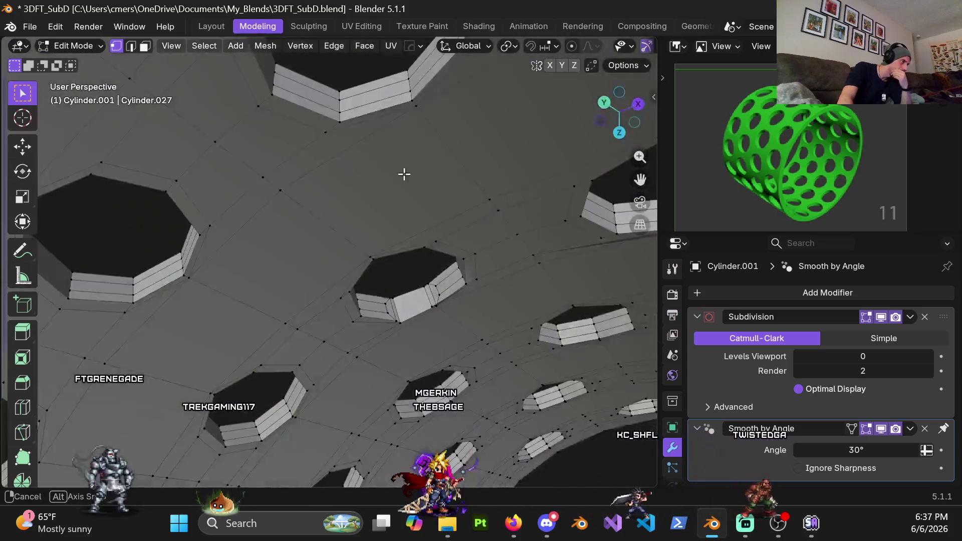
pyautogui.scroll(4, 404, 329)
pyautogui.scroll(-3, 407, 326)
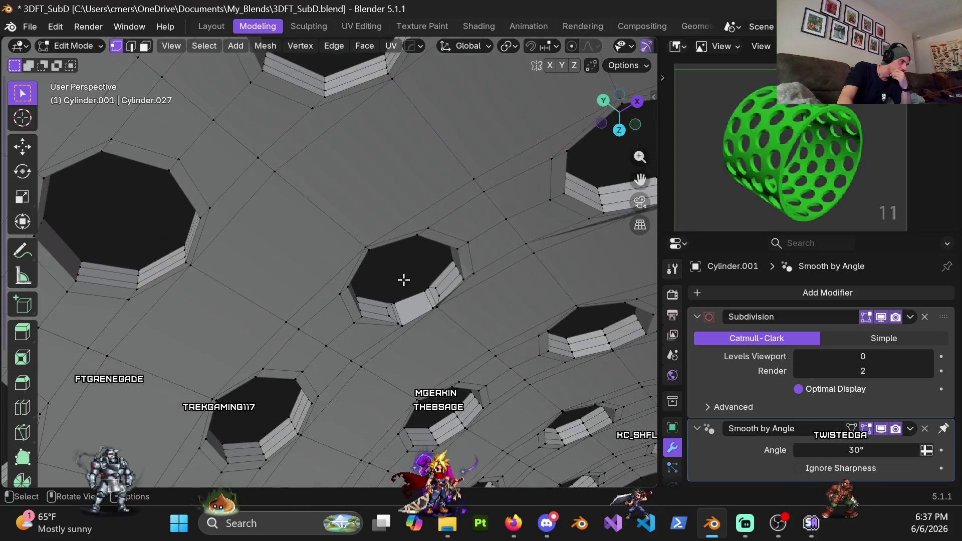
pyautogui.scroll(-3, 401, 279)
pyautogui.scroll(-2, 401, 279)
pyautogui.moveTo(401, 279)
pyautogui.mouseDown(button='middle')
pyautogui.moveTo(451, 352)
pyautogui.moveTo(366, 326)
pyautogui.mouseUp(button='middle')
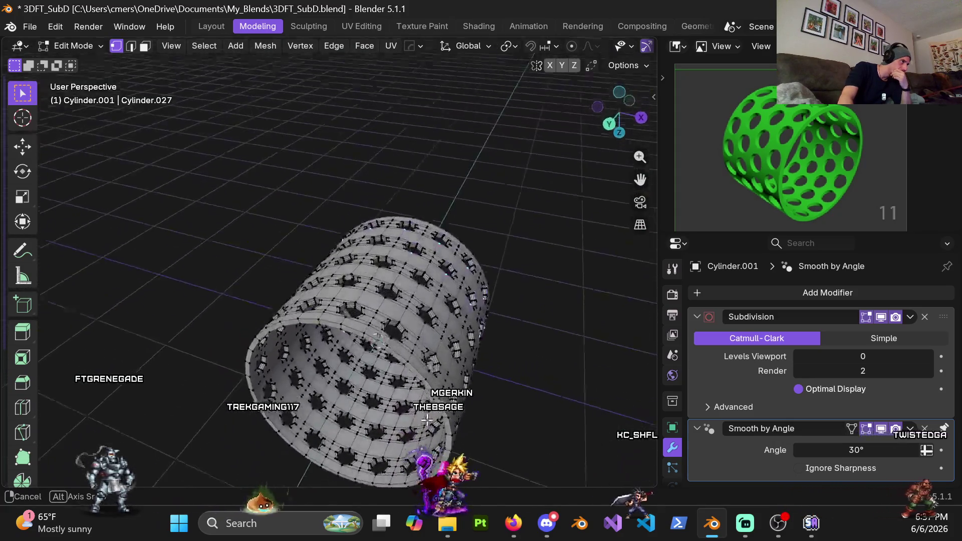
pyautogui.moveTo(327, 254)
pyautogui.mouseDown(button='middle')
pyautogui.moveTo(478, 252)
pyautogui.moveTo(397, 286)
pyautogui.mouseUp(button='middle')
pyautogui.scroll(3, 271, 349)
pyautogui.scroll(-3, 270, 350)
pyautogui.moveTo(318, 305); pyautogui.dragTo(313, 335, button='middle')
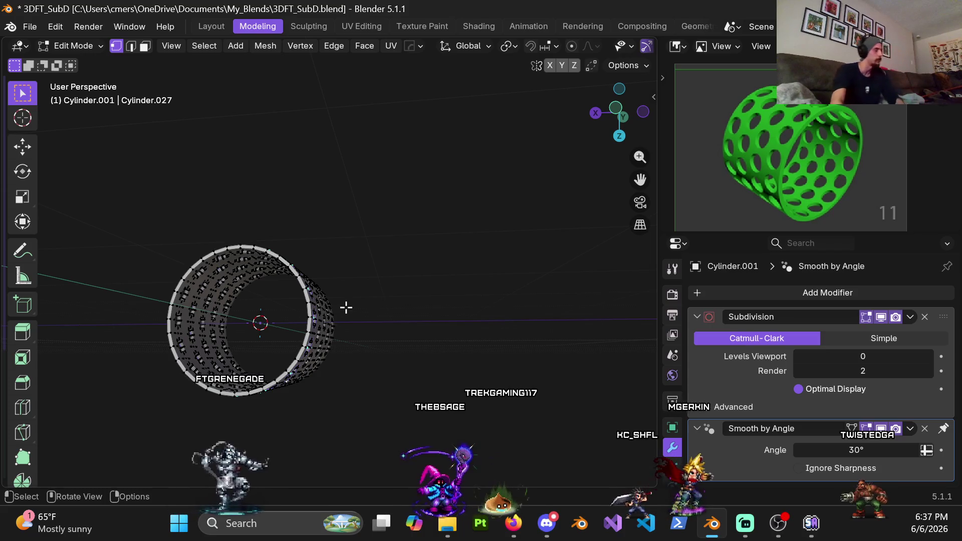
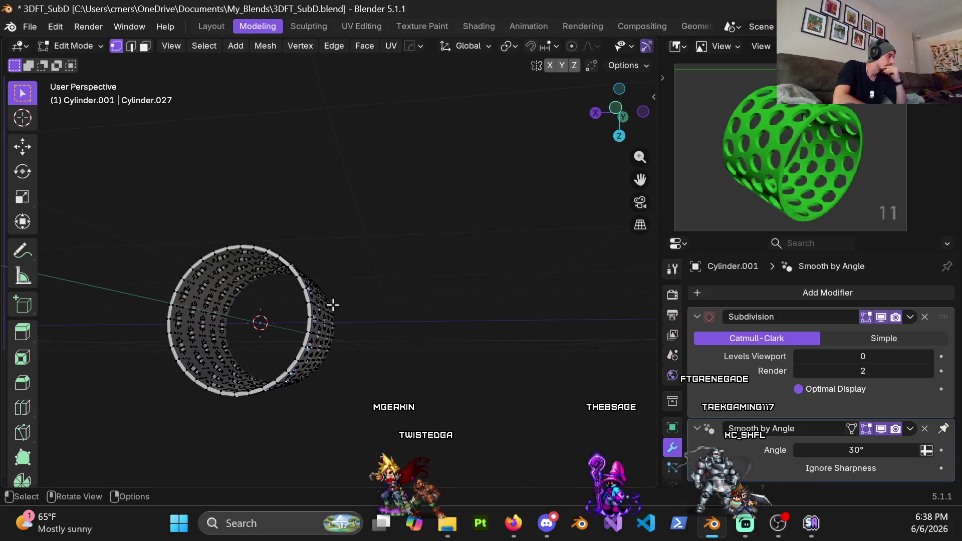
# Leave Edit Mode to view the whole sleeve, then go back into editing its mesh.
pyautogui.scroll(5, 221, 333)
pyautogui.press('Tab')
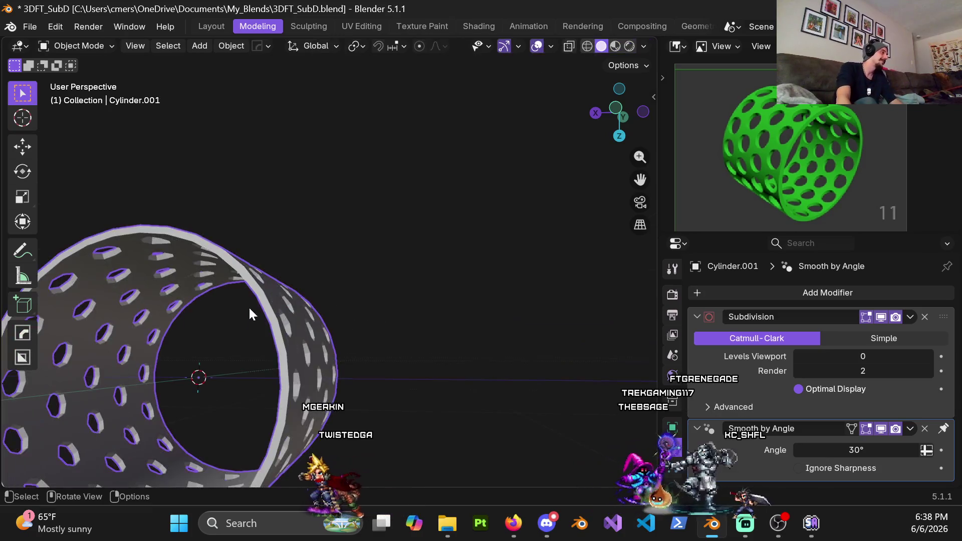
pyautogui.scroll(-5, 248, 314)
pyautogui.moveTo(337, 250); pyautogui.dragTo(394, 299, button='middle')
pyautogui.scroll(-3, 392, 301)
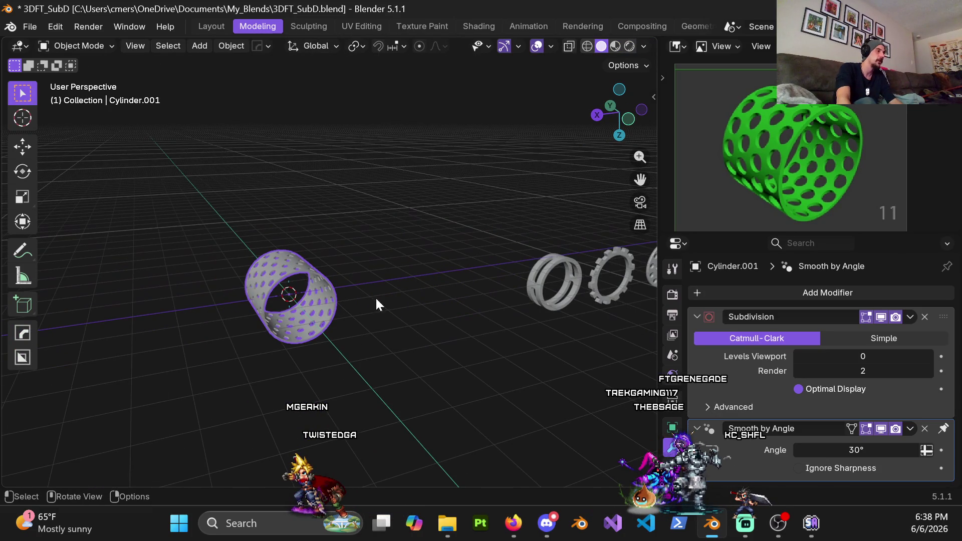
pyautogui.hotkey('ctrl', 'Tab')
pyautogui.click(401, 293)
pyautogui.scroll(3, 248, 269)
pyautogui.scroll(6, 248, 269)
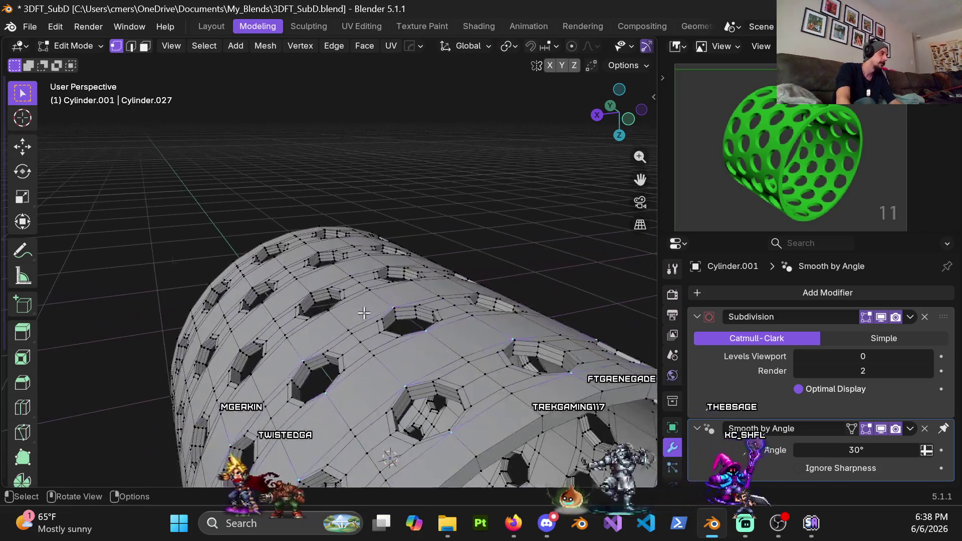
# In wireframe shading, nudge the stray vertex at one octagonal hole with several small moves.
pyautogui.moveTo(547, 399)
pyautogui.mouseDown(button='middle')
pyautogui.moveTo(411, 253)
pyautogui.moveTo(462, 386)
pyautogui.mouseUp(button='middle')
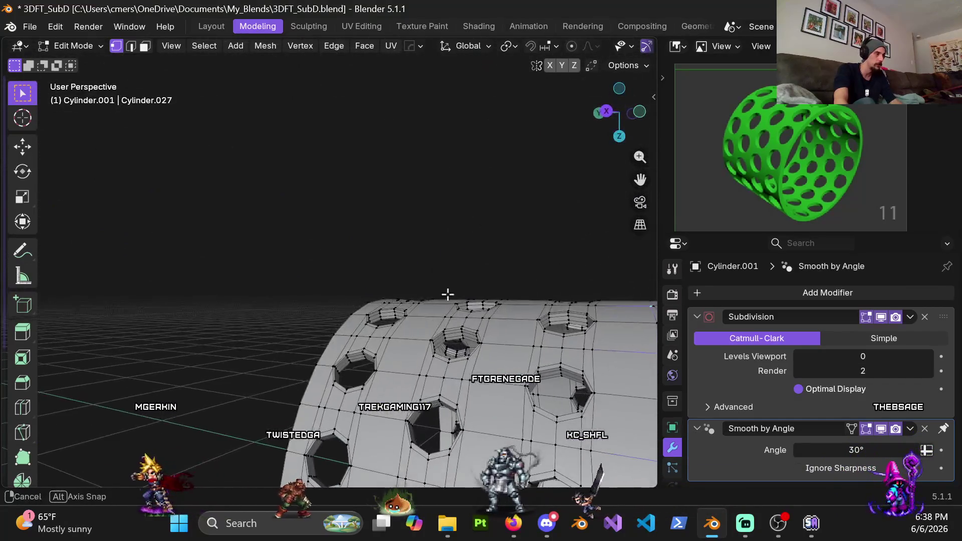
pyautogui.moveTo(462, 386)
pyautogui.mouseDown(button='middle')
pyautogui.moveTo(435, 331)
pyautogui.moveTo(515, 282)
pyautogui.mouseUp(button='middle')
pyautogui.scroll(5, 436, 331)
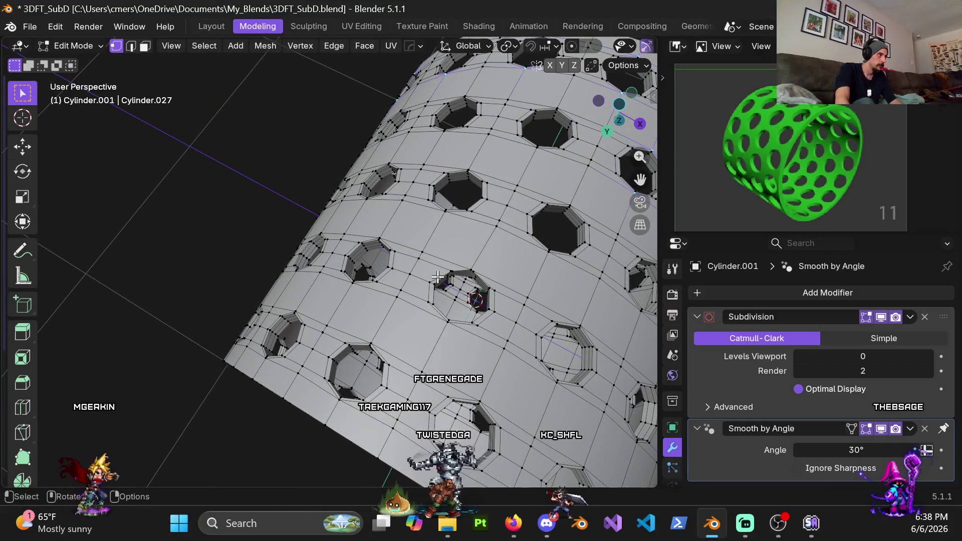
pyautogui.scroll(2, 456, 296)
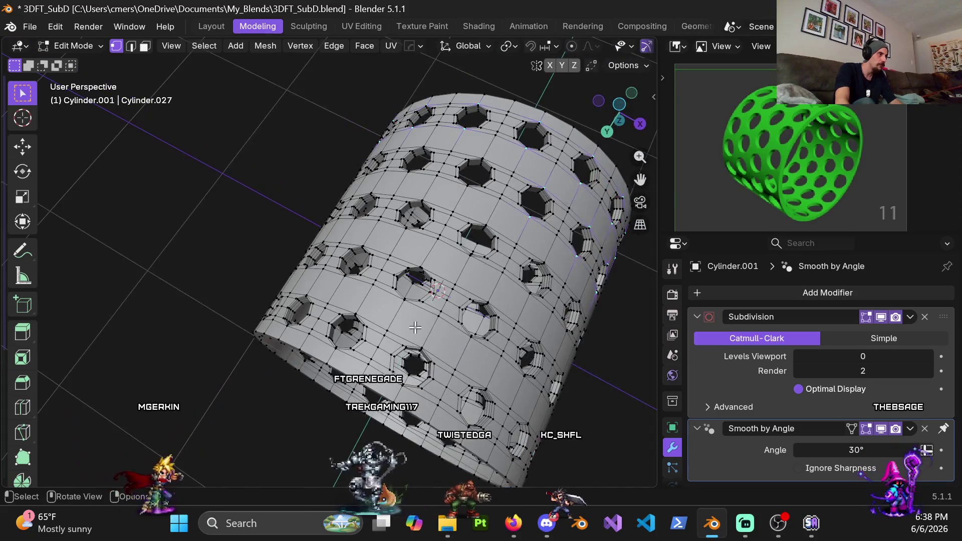
pyautogui.moveTo(383, 264); pyautogui.dragTo(522, 371, button='middle')
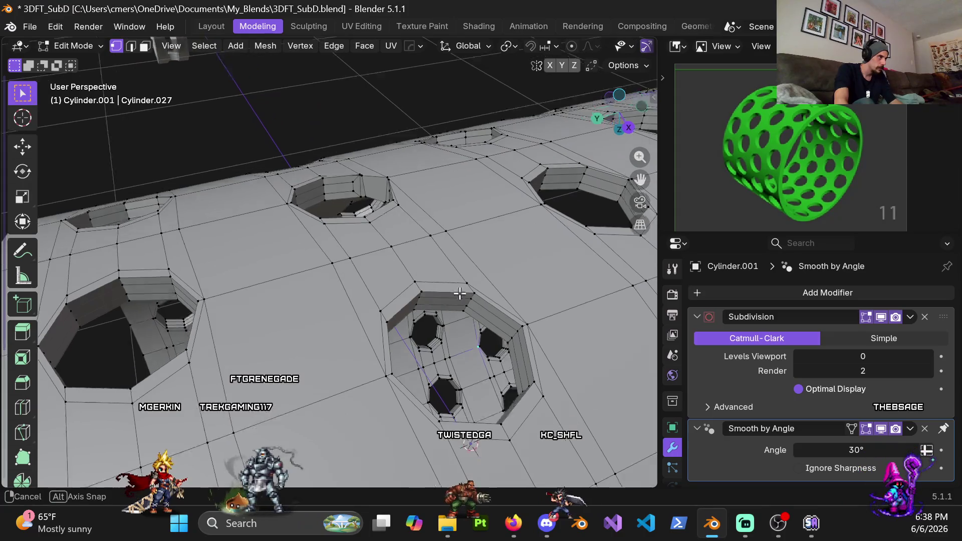
pyautogui.moveTo(364, 319); pyautogui.dragTo(413, 247, button='middle')
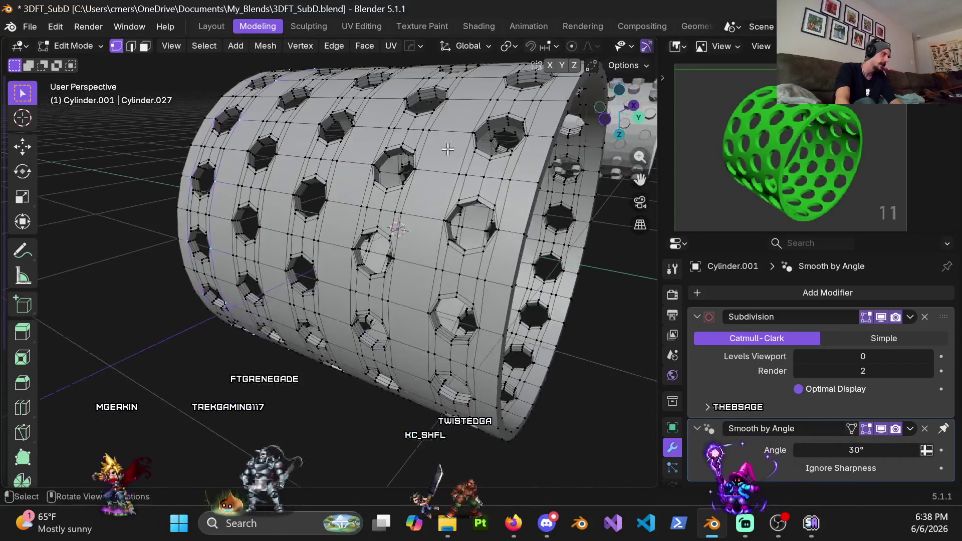
pyautogui.moveTo(459, 149); pyautogui.dragTo(522, 128, button='middle')
pyautogui.moveTo(452, 253)
pyautogui.mouseDown(button='middle')
pyautogui.moveTo(419, 222)
pyautogui.moveTo(448, 233)
pyautogui.moveTo(404, 150)
pyautogui.moveTo(378, 194)
pyautogui.moveTo(369, 396)
pyautogui.mouseUp(button='middle')
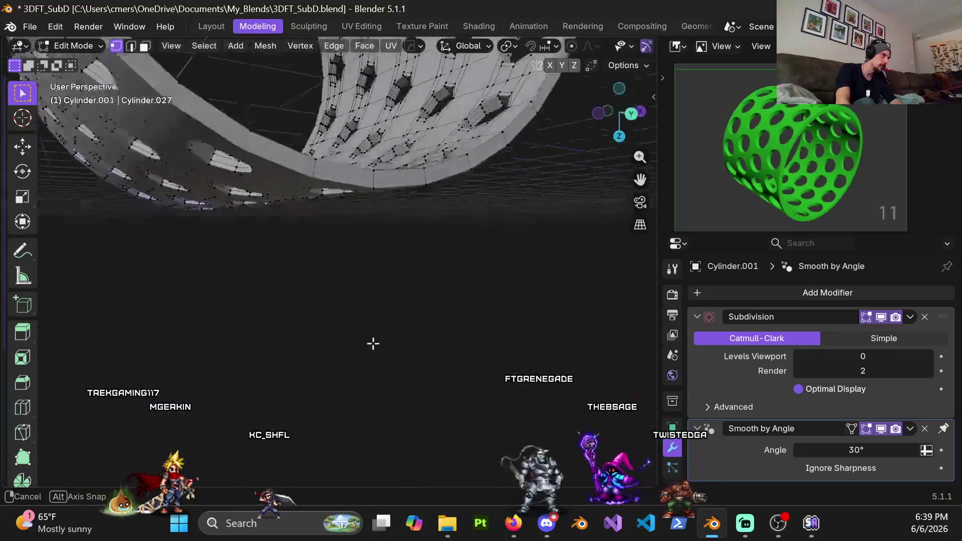
pyautogui.moveTo(401, 98); pyautogui.dragTo(370, 253, button='middle')
pyautogui.moveTo(396, 194); pyautogui.dragTo(424, 295, button='middle')
pyautogui.scroll(-5, 365, 246)
pyautogui.scroll(-4, 384, 271)
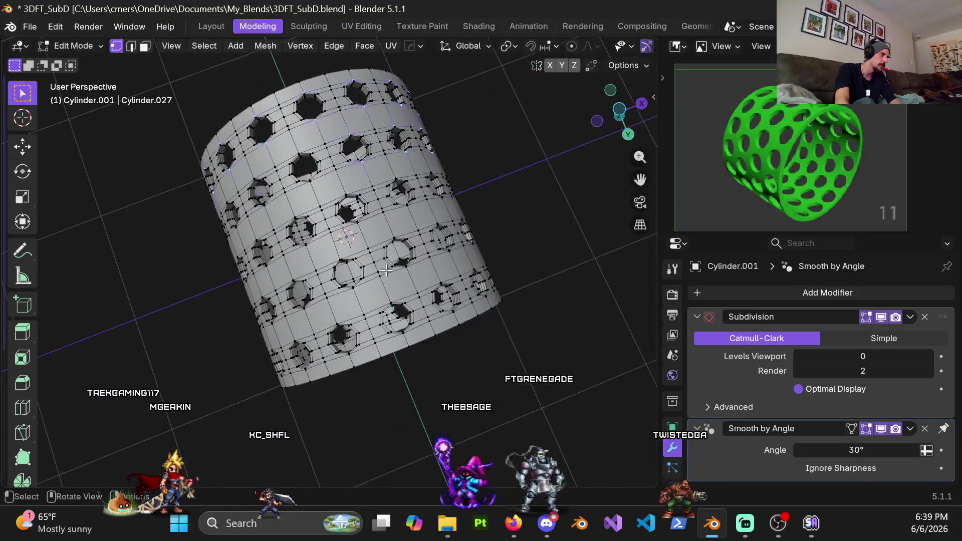
pyautogui.moveTo(309, 132)
pyautogui.mouseDown(button='middle')
pyautogui.moveTo(338, 185)
pyautogui.moveTo(354, 250)
pyautogui.mouseUp(button='middle')
pyautogui.scroll(6, 354, 250)
pyautogui.scroll(3, 357, 244)
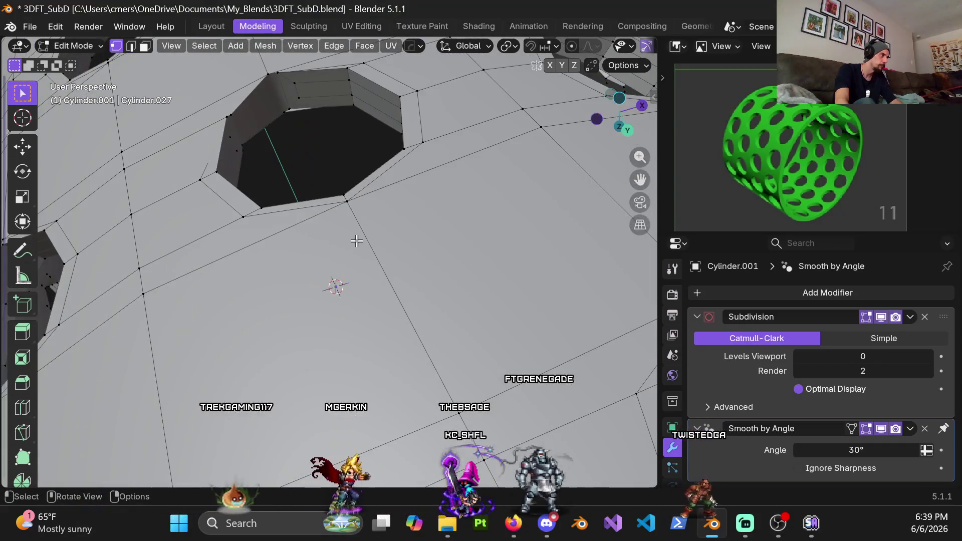
pyautogui.moveTo(346, 150)
pyautogui.mouseDown(button='middle')
pyautogui.moveTo(349, 160)
pyautogui.moveTo(270, 133)
pyautogui.moveTo(246, 182)
pyautogui.moveTo(216, 191)
pyautogui.mouseUp(button='middle')
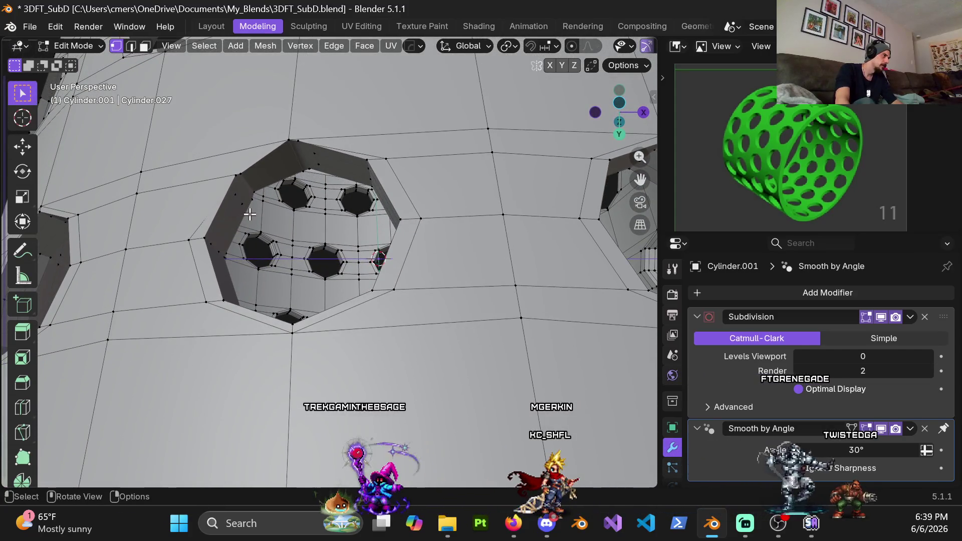
pyautogui.keyDown('shift'); pyautogui.moveTo(234, 224); pyautogui.dragTo(290, 205, button='middle'); pyautogui.keyUp('shift')
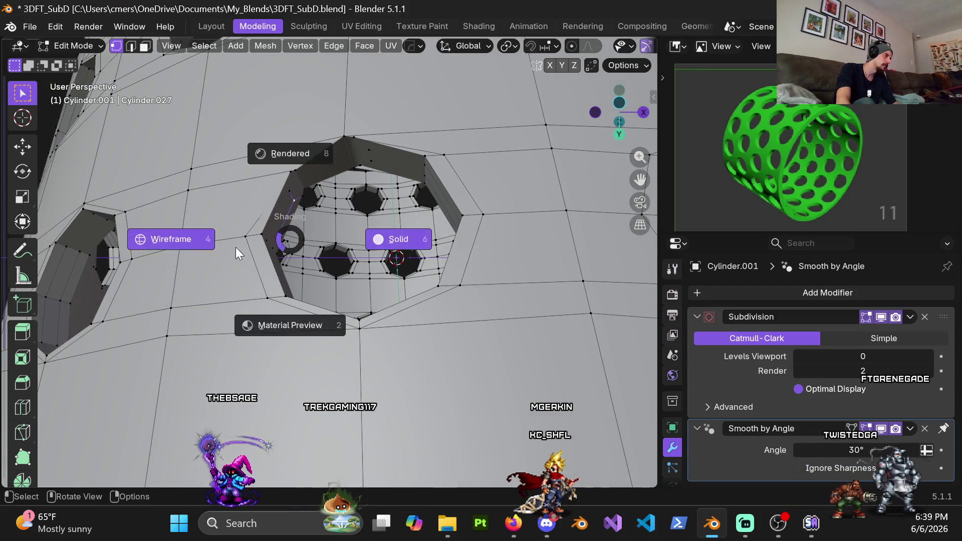
pyautogui.click(270, 249)
pyautogui.moveTo(260, 210)
pyautogui.mouseDown(button='middle')
pyautogui.moveTo(285, 190)
pyautogui.moveTo(345, 186)
pyautogui.moveTo(273, 230)
pyautogui.moveTo(274, 193)
pyautogui.moveTo(301, 211)
pyautogui.mouseUp(button='middle')
pyautogui.press('g')
pyautogui.click(302, 221)
pyautogui.press('g')
pyautogui.click(301, 227)
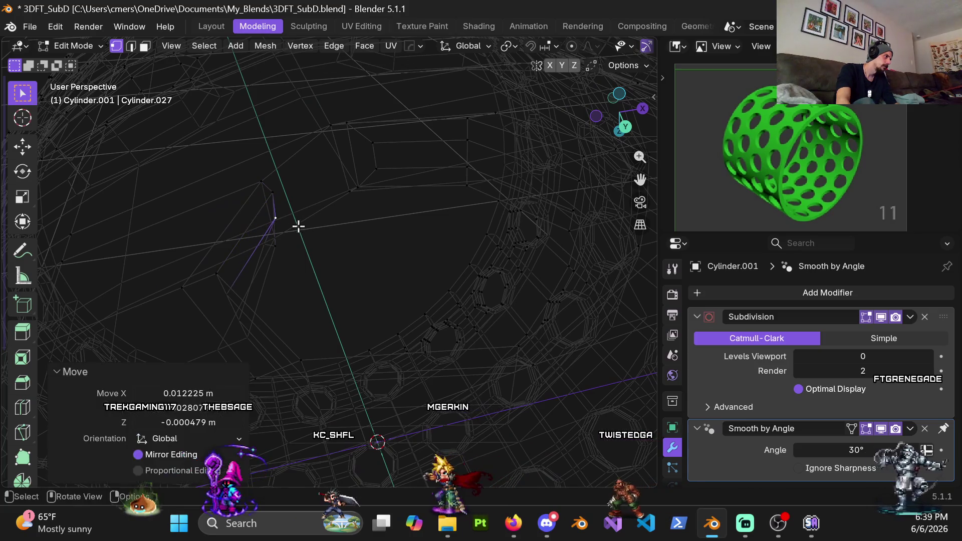
pyautogui.press('g')
pyautogui.click(275, 244)
pyautogui.press('g')
pyautogui.click(301, 251)
# In solid shading, move the hole's rim face twice to align it, then switch to face select.
pyautogui.press('z')
pyautogui.click(359, 258)
pyautogui.moveTo(313, 215)
pyautogui.mouseDown(button='middle')
pyautogui.moveTo(208, 214)
pyautogui.moveTo(344, 189)
pyautogui.moveTo(356, 217)
pyautogui.moveTo(354, 257)
pyautogui.moveTo(340, 166)
pyautogui.mouseUp(button='middle')
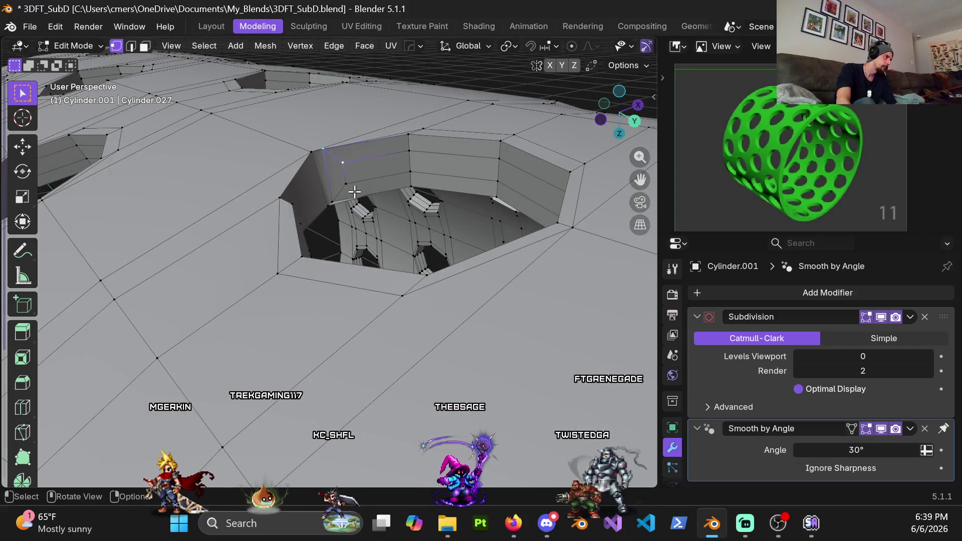
pyautogui.moveTo(334, 199)
pyautogui.mouseDown(button='middle')
pyautogui.moveTo(345, 203)
pyautogui.moveTo(370, 161)
pyautogui.moveTo(354, 203)
pyautogui.moveTo(334, 216)
pyautogui.moveTo(233, 191)
pyautogui.mouseUp(button='middle')
pyautogui.press('g')
pyautogui.click(376, 229)
pyautogui.press('g')
pyautogui.click(355, 207)
pyautogui.press('3')
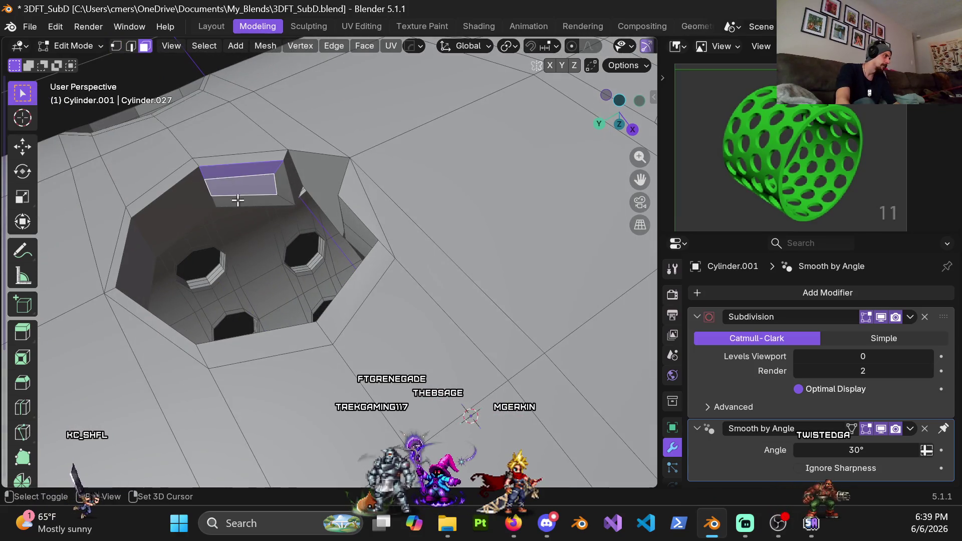
# Dissolve the selected edges, undo that, and delete the edges instead.
pyautogui.press('x')
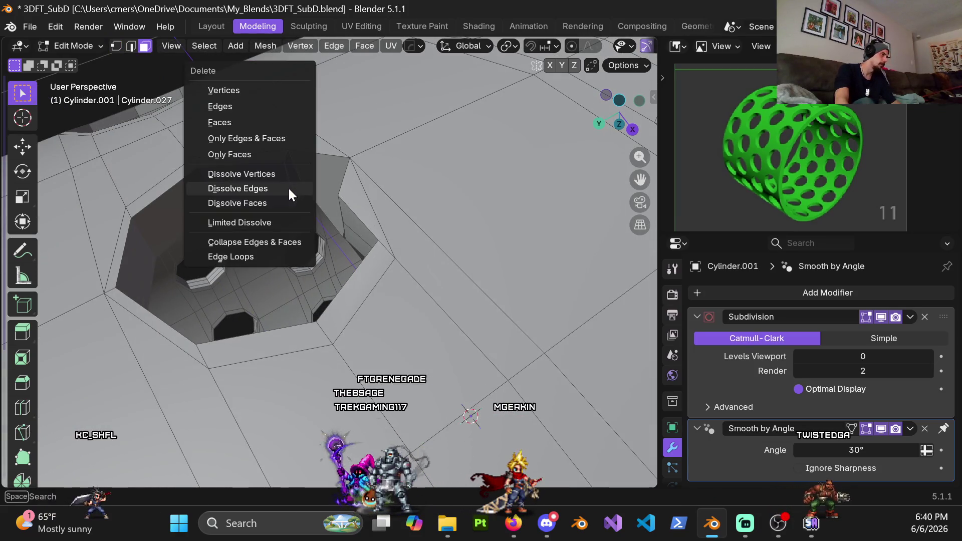
pyautogui.click(287, 187)
pyautogui.hotkey('ctrl', 'z')
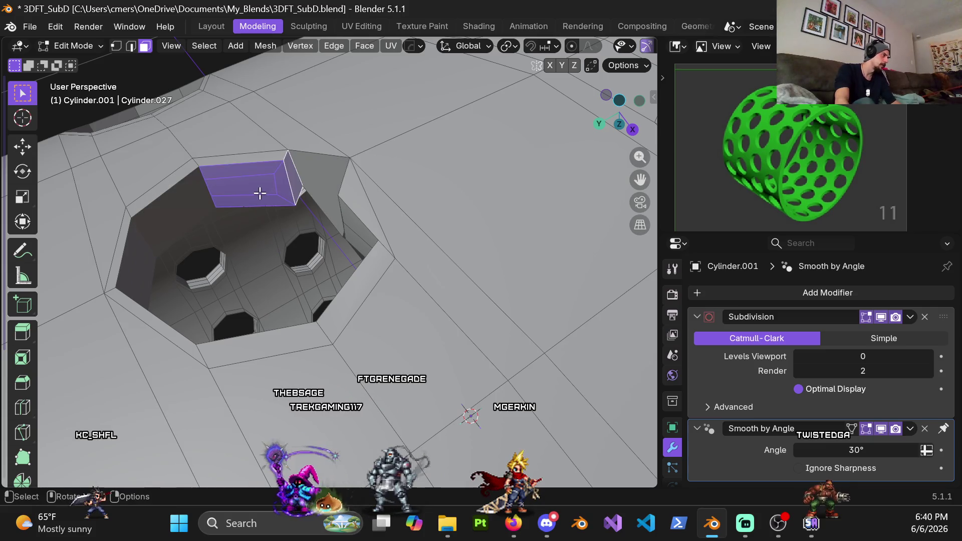
pyautogui.press('x')
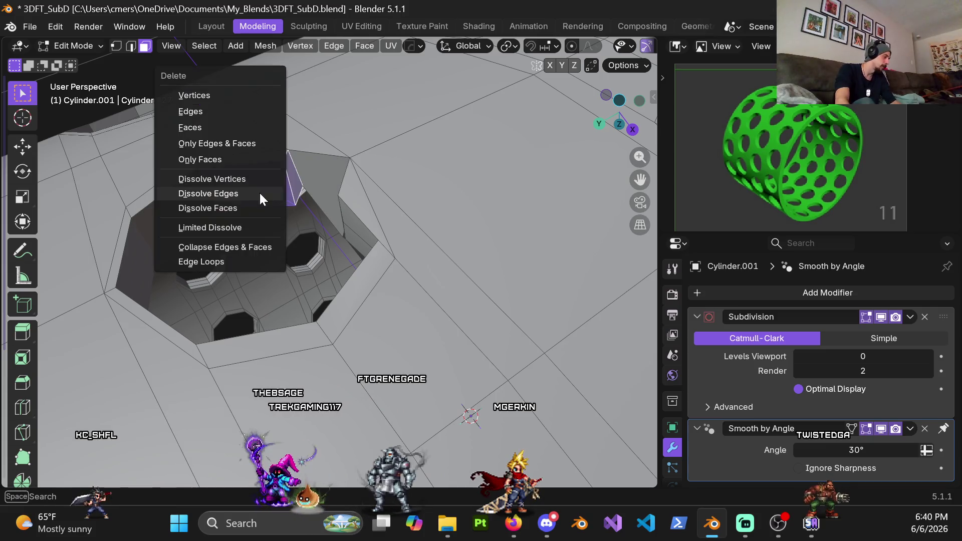
pyautogui.click(211, 119)
# Select the bevel strip faces along the hole's left wall and delete them.
pyautogui.moveTo(221, 126); pyautogui.dragTo(314, 170, button='middle')
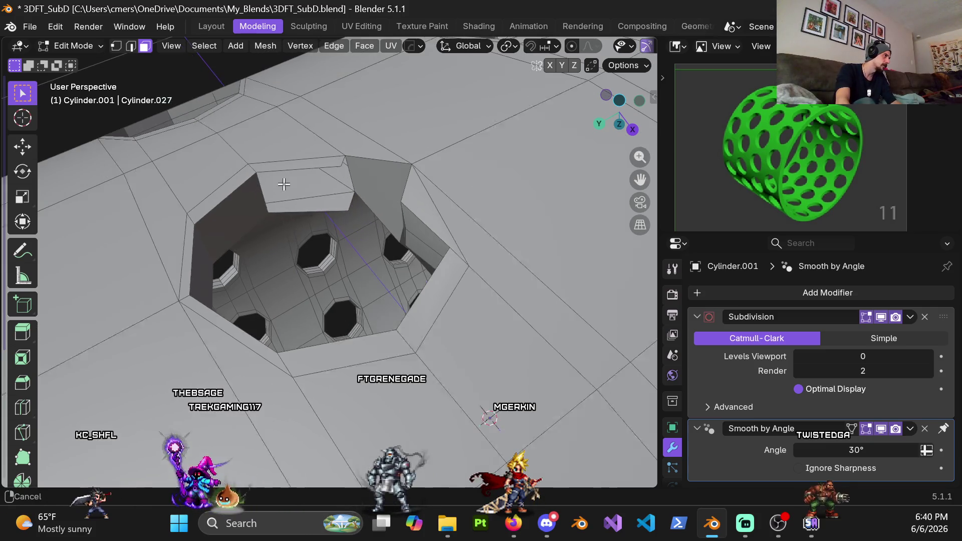
pyautogui.click(246, 208)
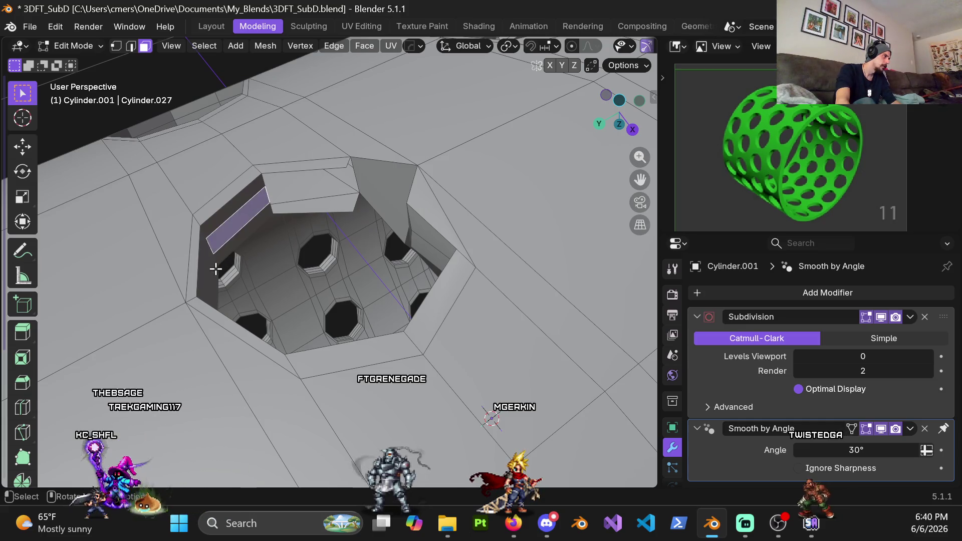
pyautogui.moveTo(223, 232); pyautogui.dragTo(161, 258, button='middle')
pyautogui.keyDown('shift'); pyautogui.click(224, 253); pyautogui.keyUp('shift')
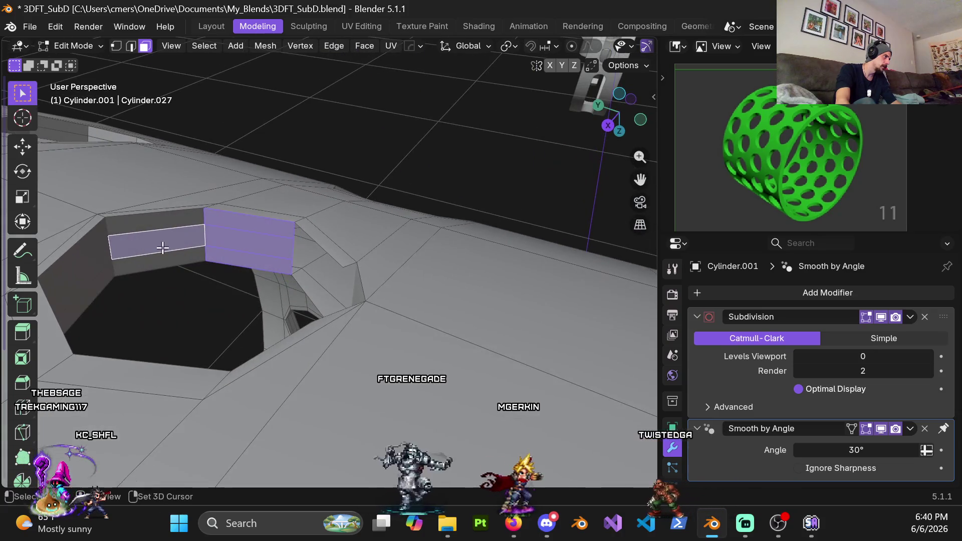
pyautogui.keyDown('shift'); pyautogui.click(161, 223); pyautogui.keyUp('shift')
pyautogui.keyDown('shift'); pyautogui.click(129, 266); pyautogui.keyUp('shift')
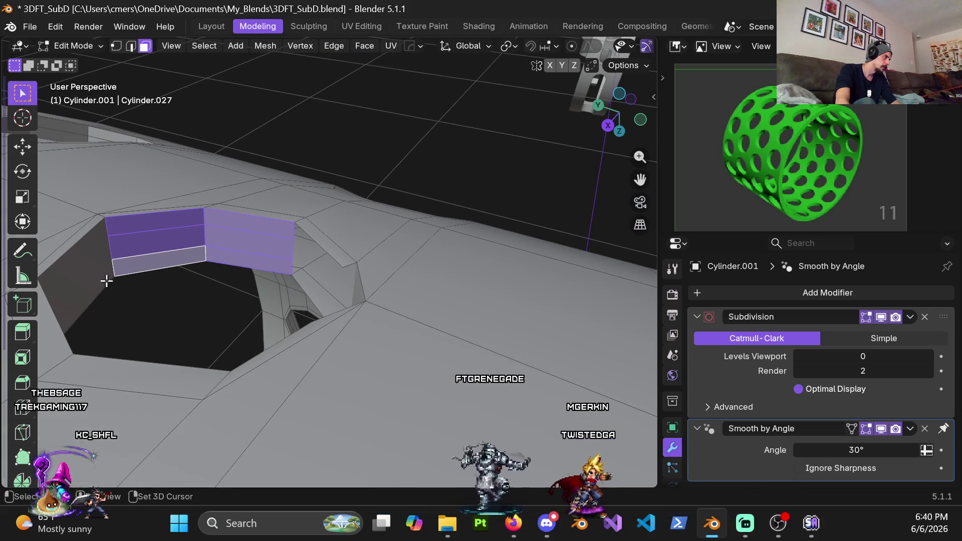
pyautogui.keyDown('shift'); pyautogui.click(80, 258); pyautogui.keyUp('shift')
pyautogui.press('x')
pyautogui.click(89, 297)
# Delete the thin top-rim face and the remaining sliver faces beside the hole.
pyautogui.moveTo(89, 297); pyautogui.dragTo(305, 217, button='middle')
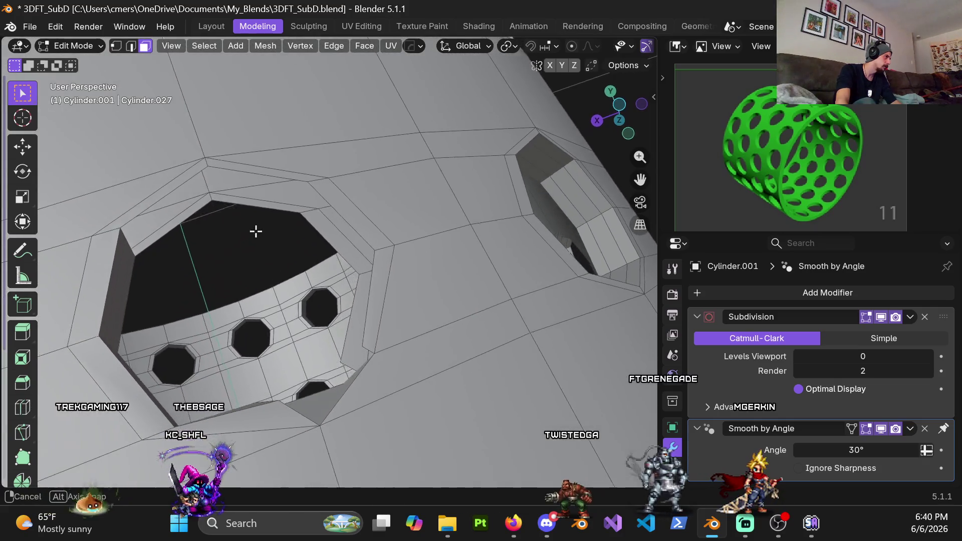
pyautogui.click(285, 199)
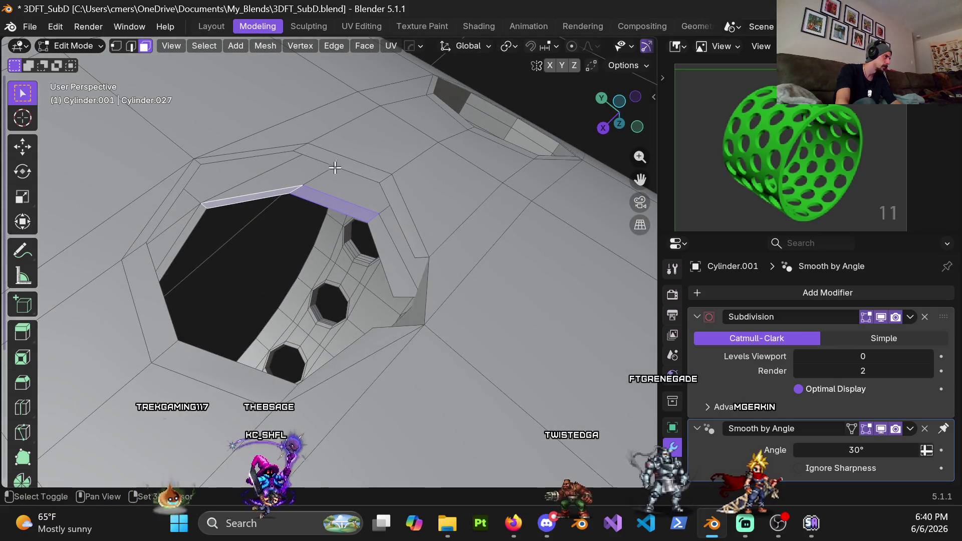
pyautogui.press('x')
pyautogui.click(389, 268)
pyautogui.click(400, 265)
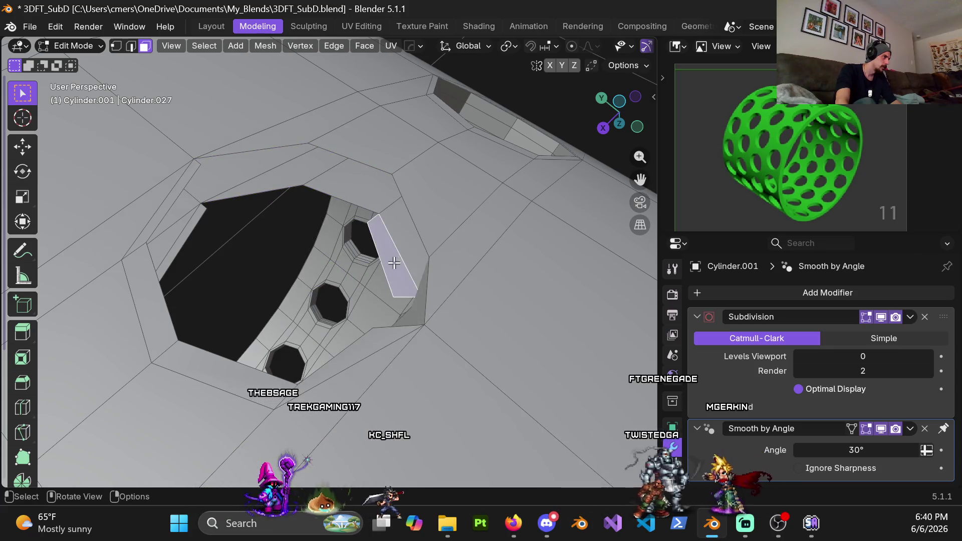
pyautogui.moveTo(399, 264)
pyautogui.mouseDown(button='middle')
pyautogui.moveTo(312, 213)
pyautogui.moveTo(468, 197)
pyautogui.mouseUp(button='middle')
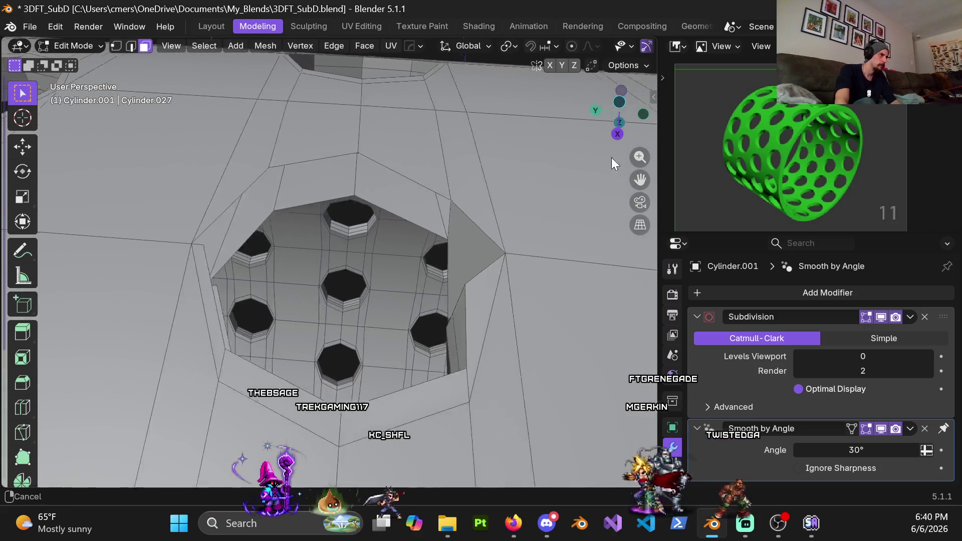
pyautogui.moveTo(491, 206); pyautogui.dragTo(453, 183, button='middle')
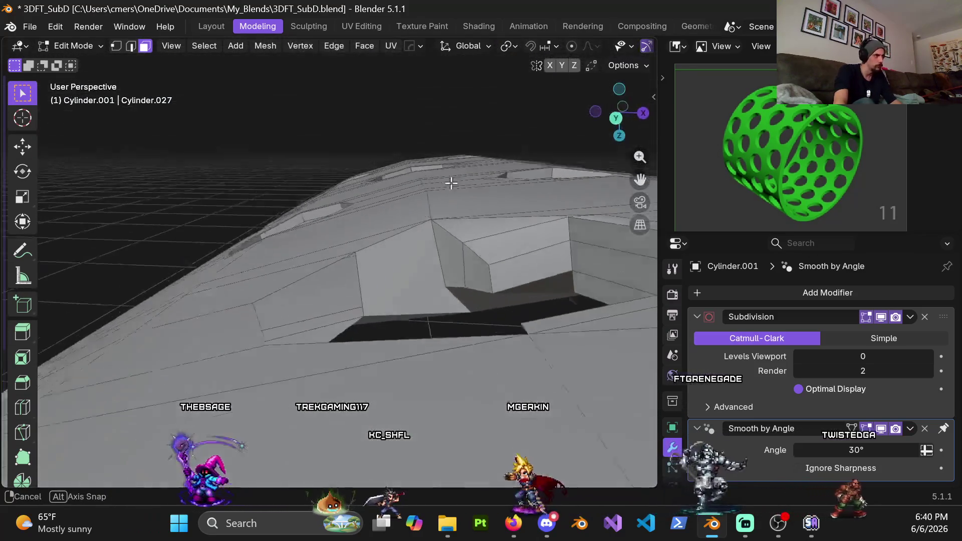
pyautogui.click(416, 267)
pyautogui.press('x')
pyautogui.click(407, 266)
pyautogui.moveTo(406, 266)
pyautogui.mouseDown(button='middle')
pyautogui.moveTo(375, 256)
pyautogui.moveTo(458, 275)
pyautogui.mouseUp(button='middle')
# Undo the face deletions and vertex tweaks to restore the notch block's earlier shape.
pyautogui.hotkey('ctrl', 'z')
pyautogui.hotkey('ctrl', 'z')
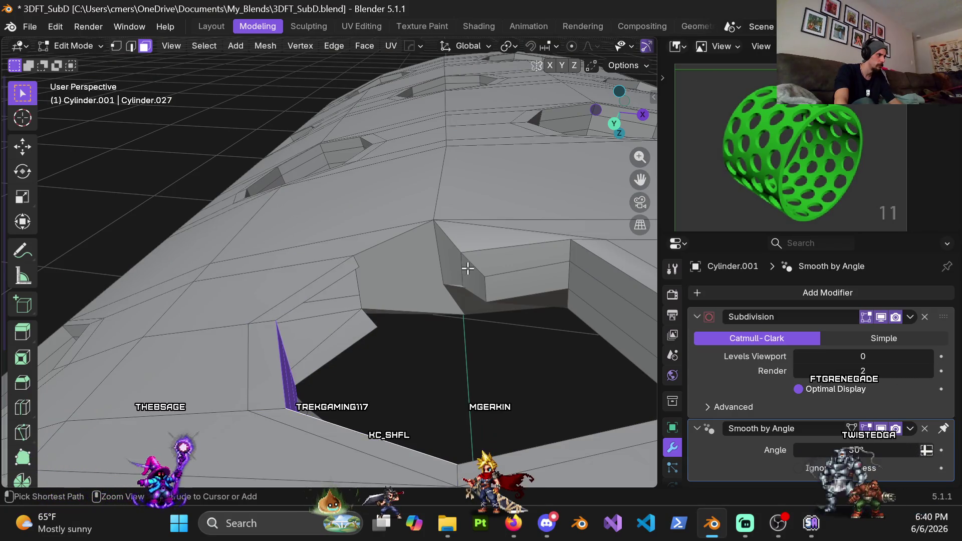
pyautogui.hotkey('ctrl', 'z')
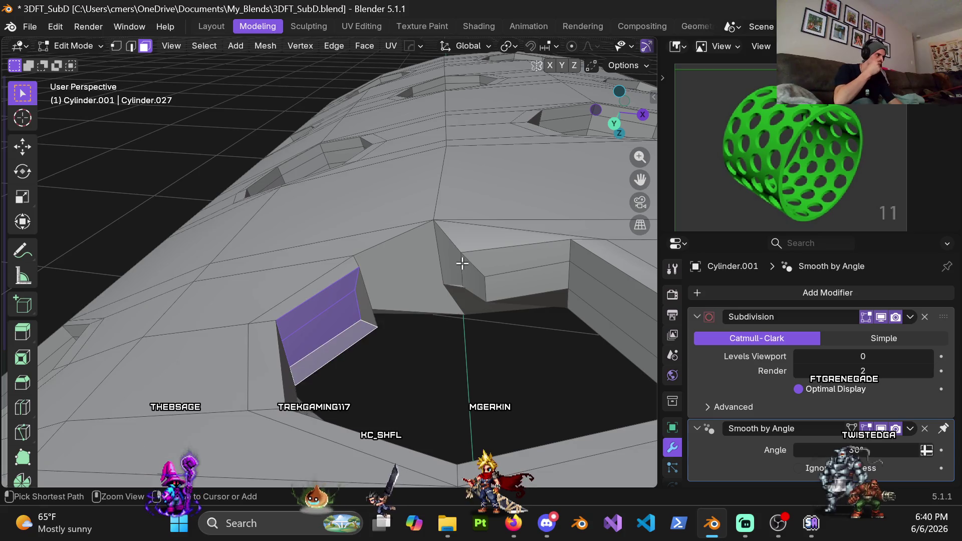
pyautogui.hotkey('ctrl', 'z')
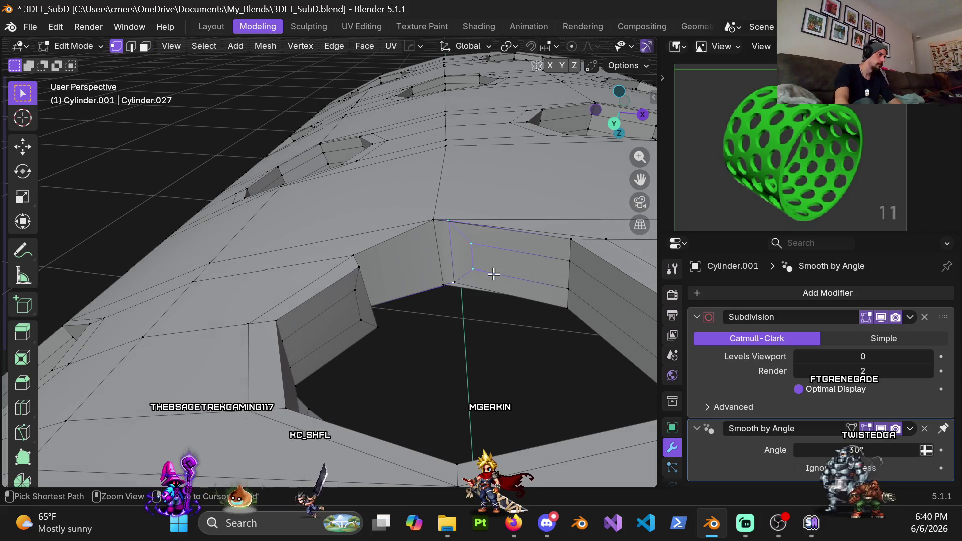
pyautogui.moveTo(480, 277); pyautogui.dragTo(407, 286, button='middle')
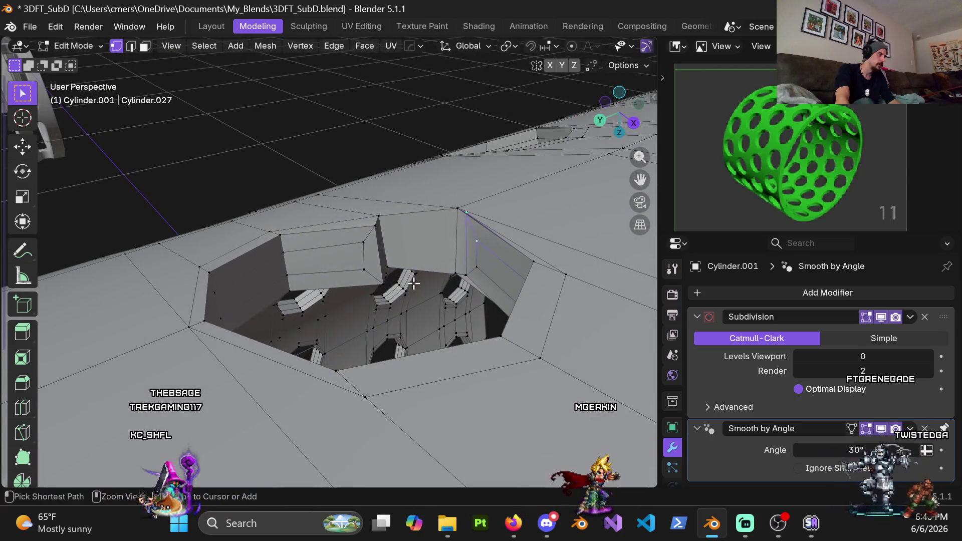
pyautogui.hotkey('ctrl', 'z')
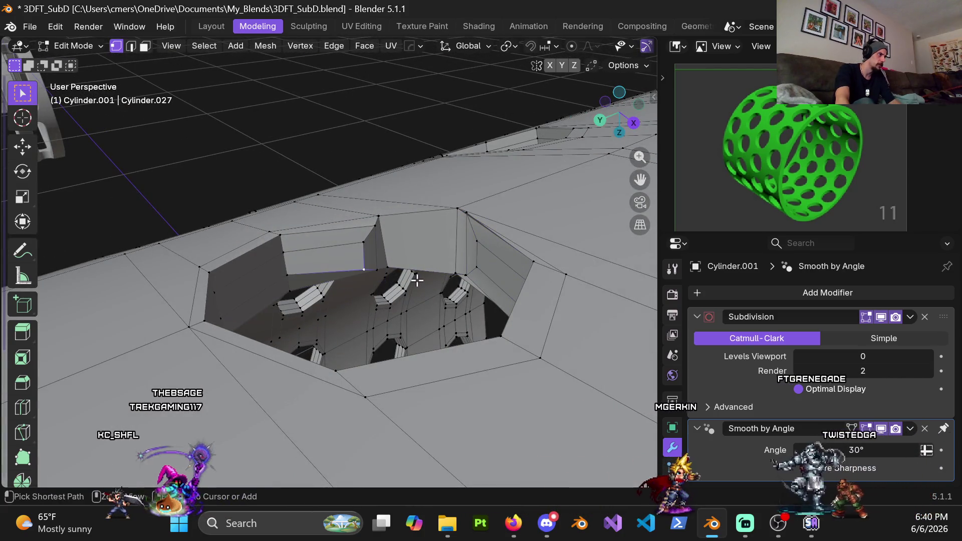
pyautogui.hotkey('ctrl', 'z')
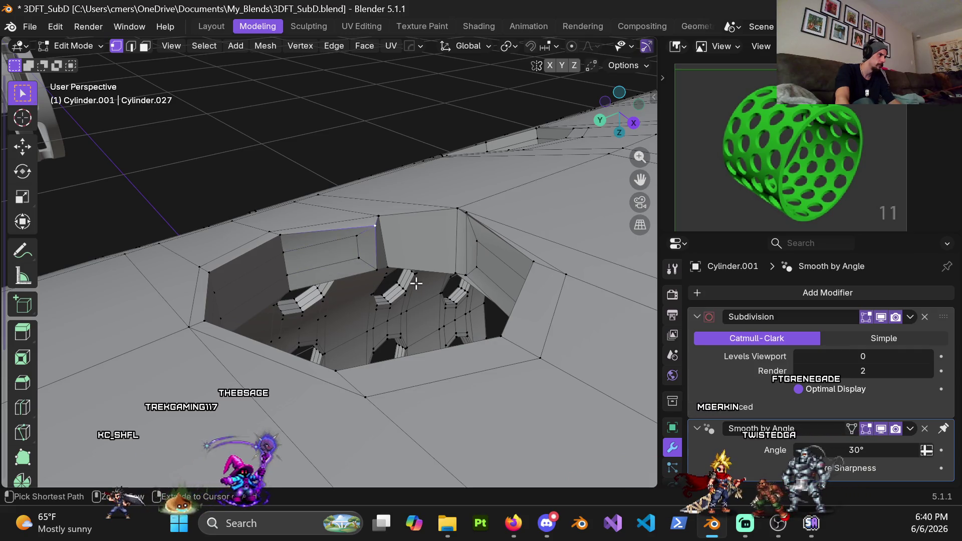
pyautogui.hotkey('ctrl', 'z')
pyautogui.hotkey('ctrl', 'z')
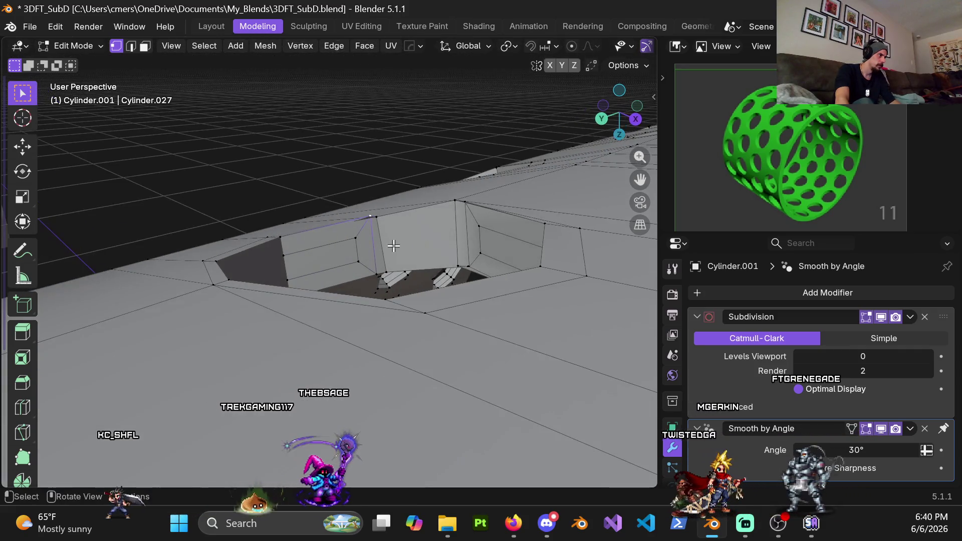
pyautogui.hotkey('ctrl', 'z')
# Delete the protruding block's faces covering the octagonal hole.
pyautogui.click(340, 244)
pyautogui.keyDown('shift'); pyautogui.click(344, 277); pyautogui.keyUp('shift')
pyautogui.press('x')
pyautogui.click(342, 275)
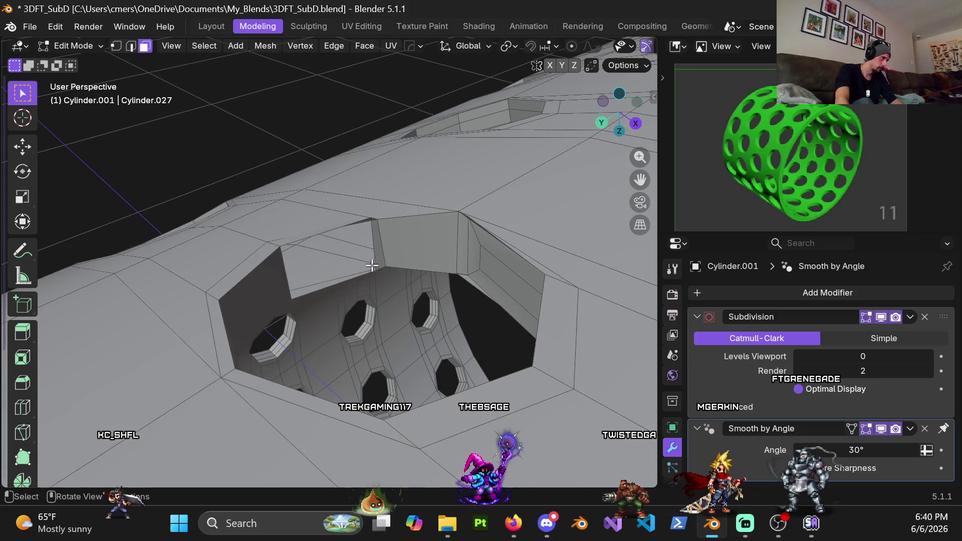
pyautogui.click(410, 253)
pyautogui.press('x')
pyautogui.click(410, 255)
pyautogui.moveTo(411, 255)
pyautogui.mouseDown(button='middle')
pyautogui.moveTo(349, 270)
pyautogui.moveTo(284, 241)
pyautogui.moveTo(311, 230)
pyautogui.moveTo(344, 184)
pyautogui.moveTo(325, 258)
pyautogui.moveTo(303, 251)
pyautogui.mouseUp(button='middle')
pyautogui.click(347, 263)
pyautogui.press('x')
pyautogui.click(347, 264)
pyautogui.press('x')
pyautogui.click(321, 225)
# Delete the face along the hole's top edge and its left face strip.
pyautogui.press('x')
pyautogui.click(286, 219)
pyautogui.keyDown('shift'); pyautogui.click(287, 229); pyautogui.keyUp('shift')
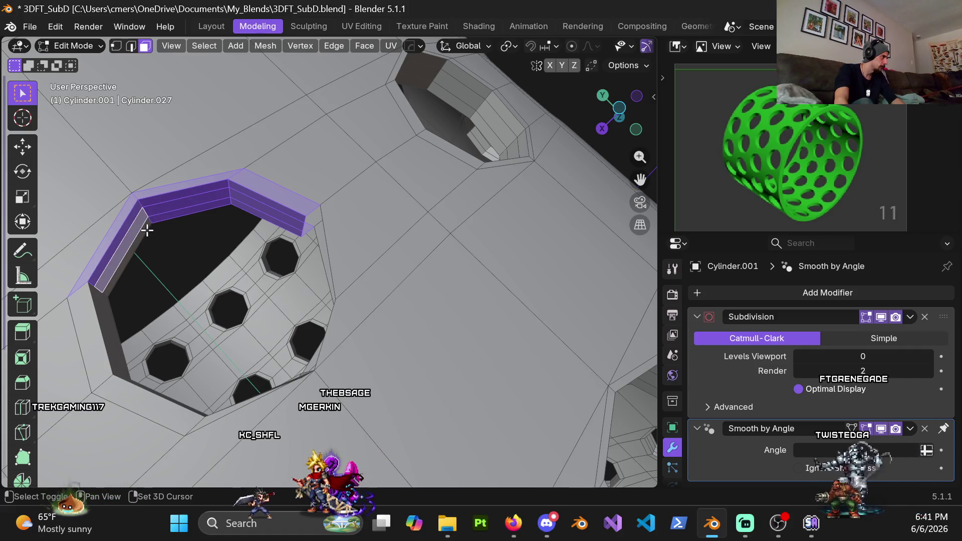
pyautogui.keyDown('shift'); pyautogui.click(105, 313); pyautogui.keyUp('shift')
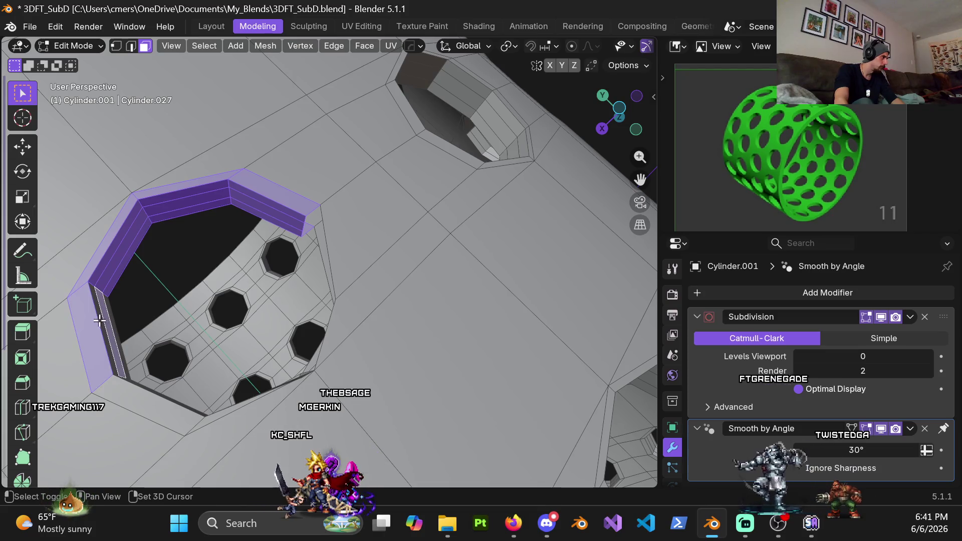
pyautogui.press('x')
pyautogui.click(110, 324)
pyautogui.moveTo(110, 323)
pyautogui.mouseDown(button='middle')
pyautogui.moveTo(238, 204)
pyautogui.moveTo(221, 199)
pyautogui.mouseUp(button='middle')
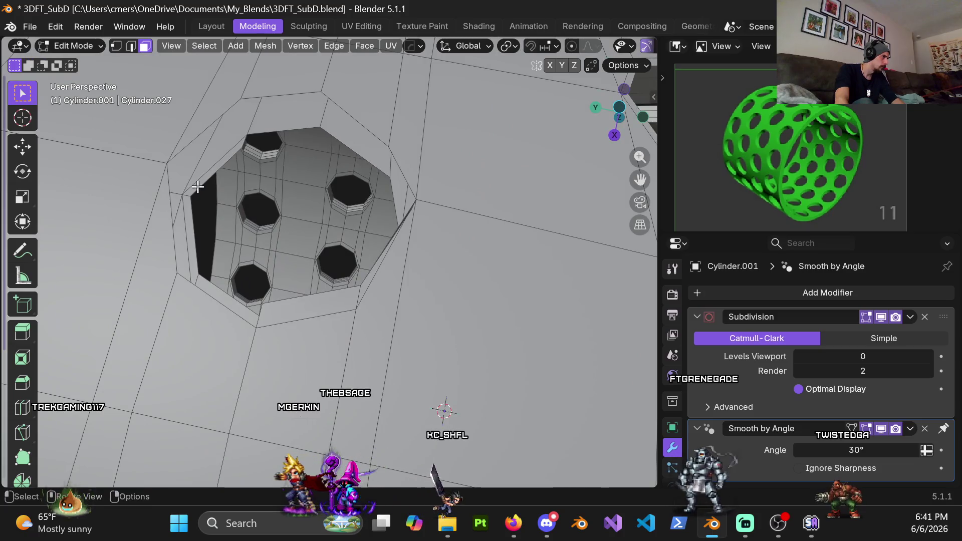
pyautogui.press('x')
pyautogui.click(198, 237)
# Select the remaining bevel and strip faces on both sides of the hole and delete them.
pyautogui.moveTo(193, 236)
pyautogui.mouseDown(button='middle')
pyautogui.moveTo(382, 373)
pyautogui.moveTo(348, 317)
pyautogui.mouseUp(button='middle')
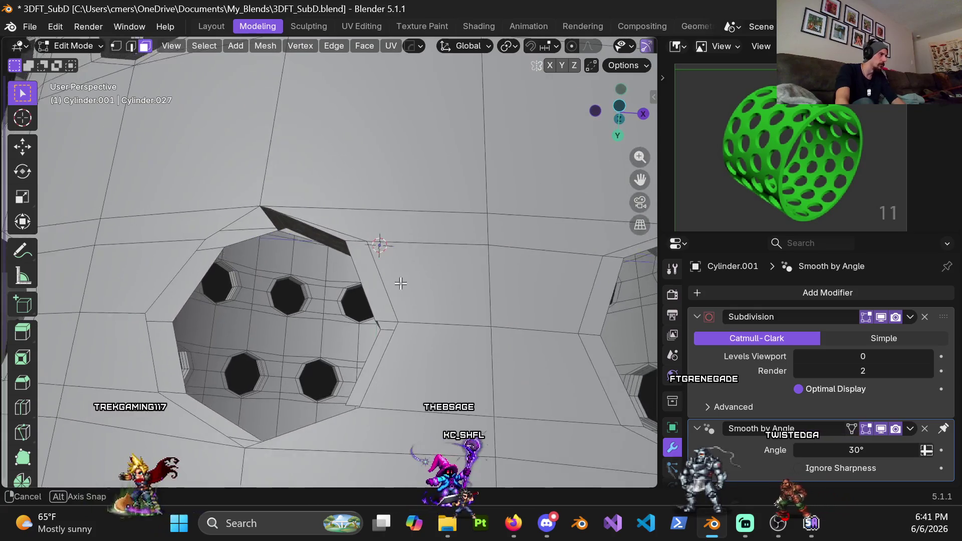
pyautogui.keyDown('shift'); pyautogui.click(348, 316); pyautogui.keyUp('shift')
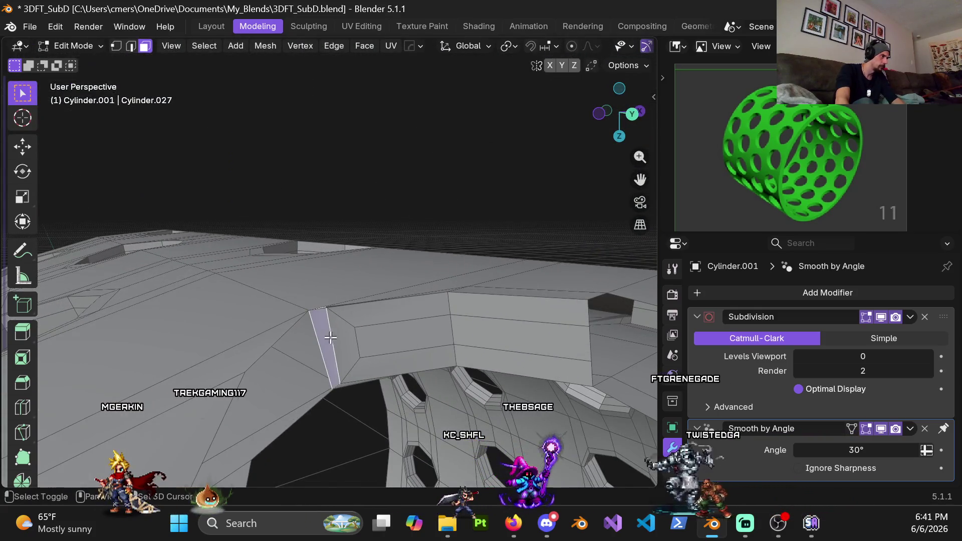
pyautogui.keyDown('shift'); pyautogui.click(386, 323); pyautogui.keyUp('shift')
pyautogui.keyDown('shift'); pyautogui.click(373, 365); pyautogui.keyUp('shift')
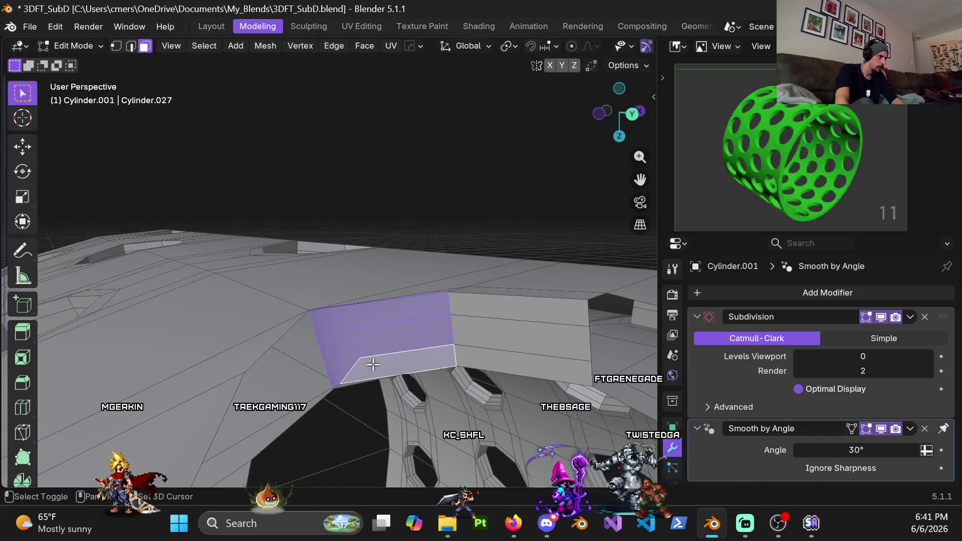
pyautogui.keyDown('shift'); pyautogui.click(471, 328); pyautogui.keyUp('shift')
pyautogui.keyDown('shift'); pyautogui.click(475, 334); pyautogui.keyUp('shift')
pyautogui.keyDown('shift'); pyautogui.click(481, 360); pyautogui.keyUp('shift')
pyautogui.press('x')
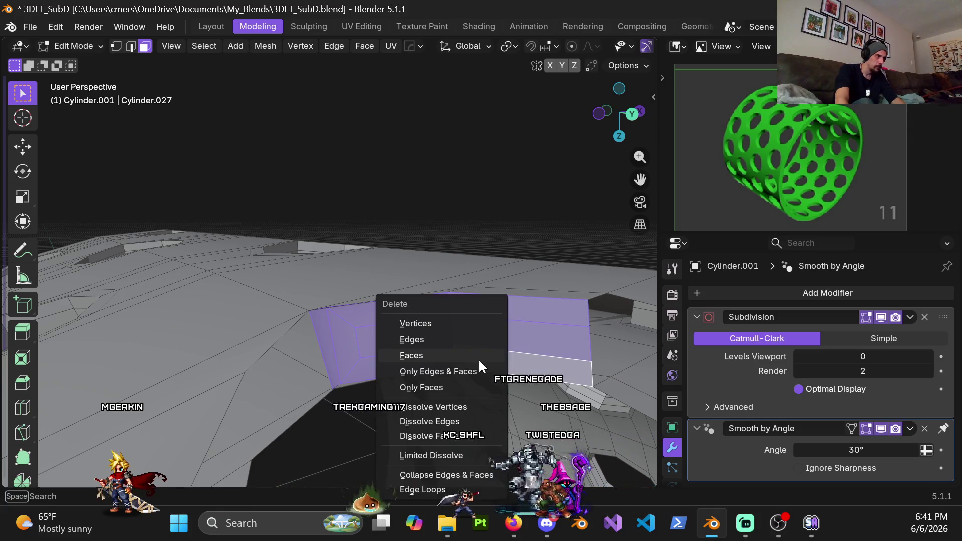
pyautogui.press('Escape')
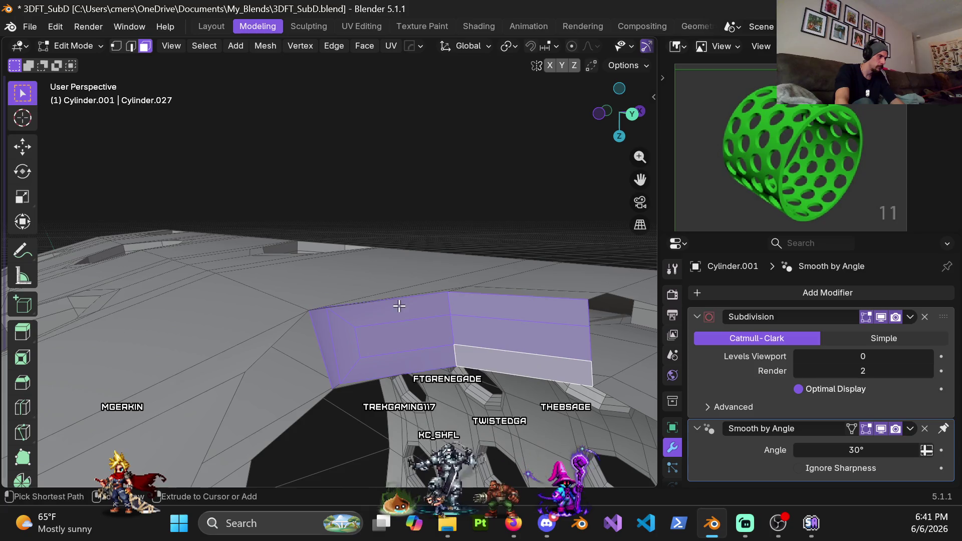
pyautogui.hotkey('ctrl', 'z')
pyautogui.hotkey('ctrl', 'z')
pyautogui.hotkey('ctrl', 'z')
pyautogui.hotkey('ctrl', 'shift', 'z')
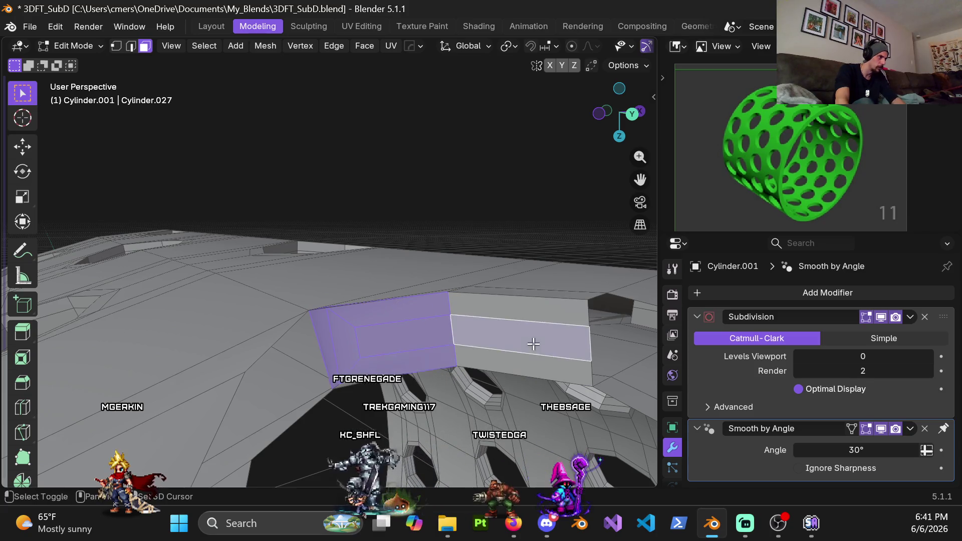
pyautogui.hotkey('ctrl', 'shift', 'z')
pyautogui.press('x')
pyautogui.click(513, 360)
pyautogui.moveTo(513, 360)
pyautogui.mouseDown(button='middle')
pyautogui.moveTo(493, 414)
pyautogui.moveTo(435, 321)
pyautogui.mouseUp(button='middle')
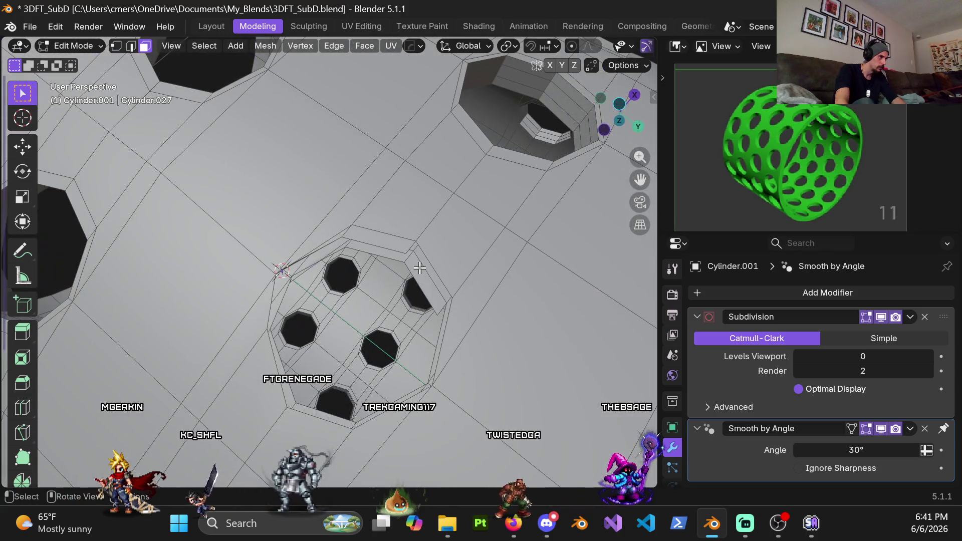
# Delete the stray faces and the stray edge lying over the hole.
pyautogui.press('x')
pyautogui.click(396, 260)
pyautogui.moveTo(396, 260)
pyautogui.mouseDown(button='middle')
pyautogui.moveTo(451, 448)
pyautogui.moveTo(328, 221)
pyautogui.moveTo(391, 337)
pyautogui.mouseUp(button='middle')
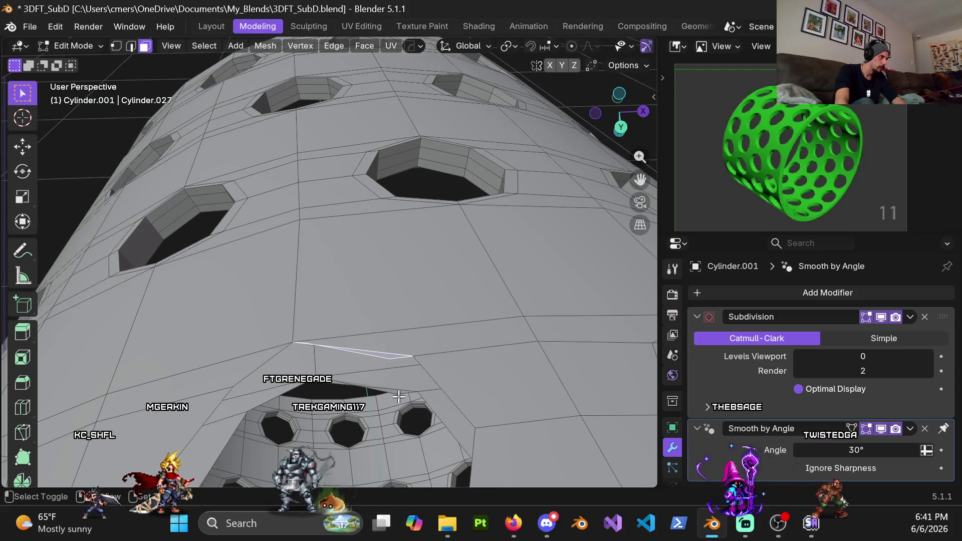
pyautogui.press('x')
pyautogui.click(395, 390)
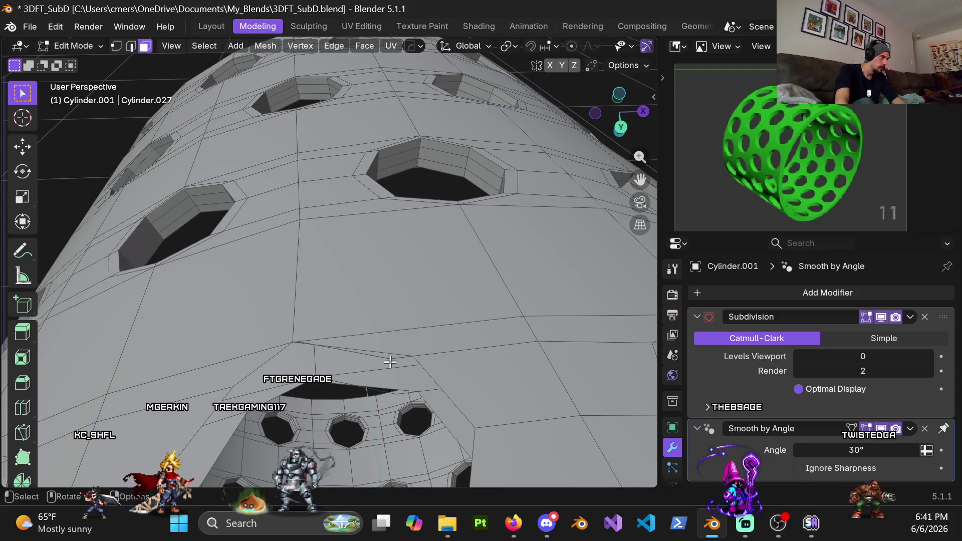
pyautogui.press('x')
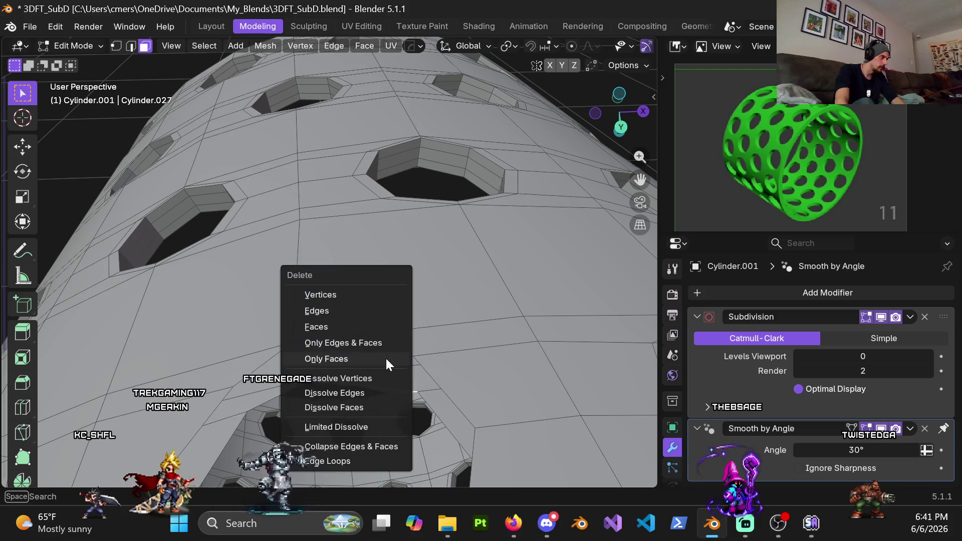
pyautogui.click(344, 326)
pyautogui.scroll(5, 369, 359)
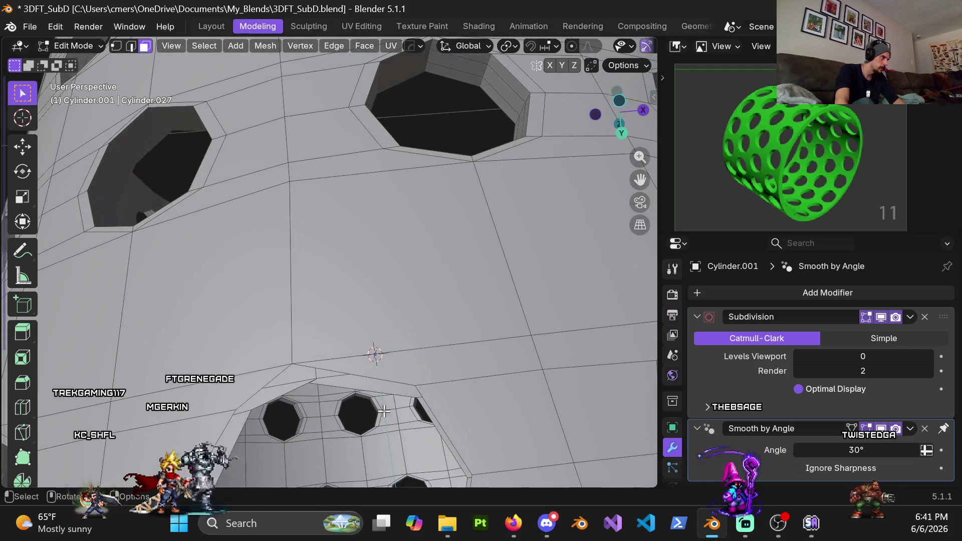
# Merge the hole's loose corner vertices, at last and at center.
pyautogui.moveTo(346, 396)
pyautogui.mouseDown(button='middle')
pyautogui.moveTo(369, 245)
pyautogui.moveTo(370, 284)
pyautogui.moveTo(349, 286)
pyautogui.mouseUp(button='middle')
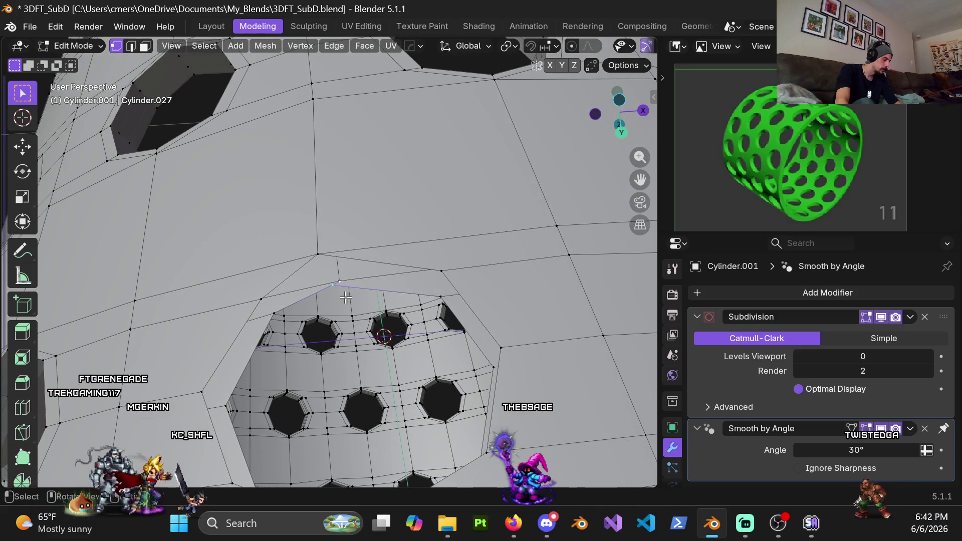
pyautogui.press('m')
pyautogui.click(319, 360)
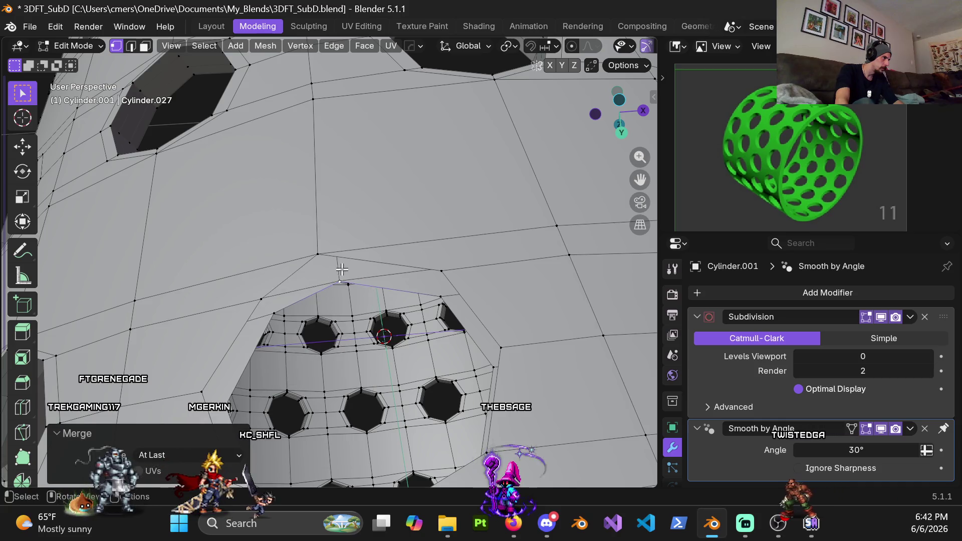
pyautogui.scroll(6, 342, 271)
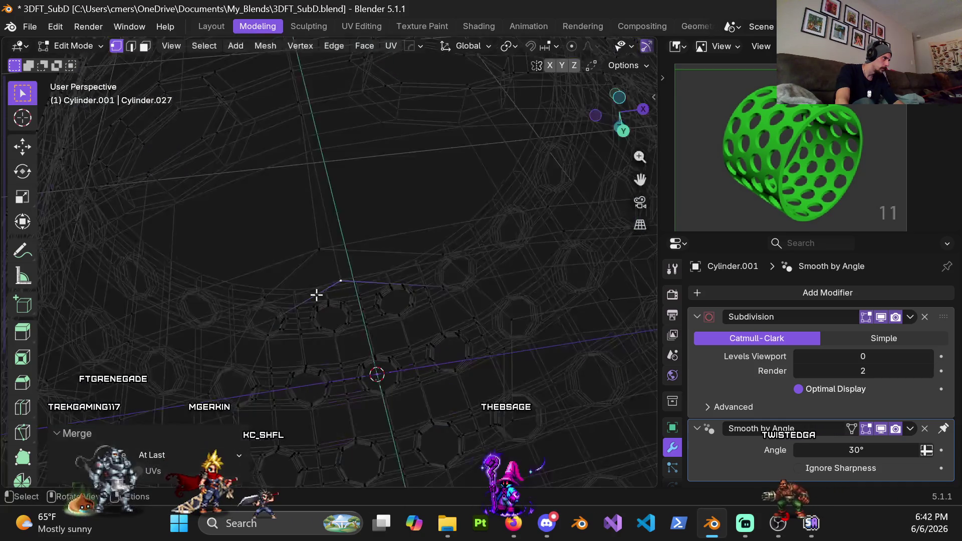
pyautogui.moveTo(316, 294)
pyautogui.mouseDown(button='middle')
pyautogui.moveTo(329, 273)
pyautogui.moveTo(355, 356)
pyautogui.moveTo(307, 127)
pyautogui.mouseUp(button='middle')
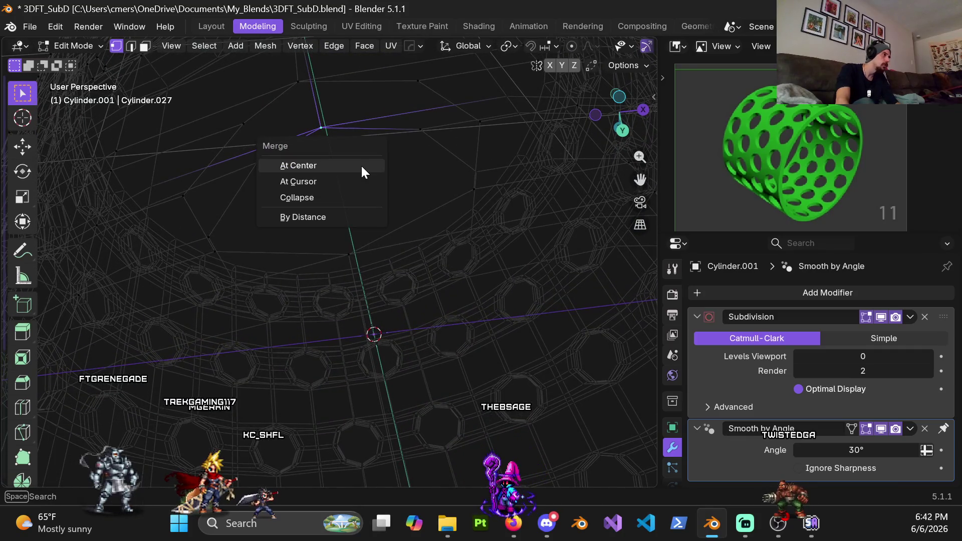
pyautogui.click(362, 166)
pyautogui.moveTo(369, 148); pyautogui.dragTo(319, 161, button='middle')
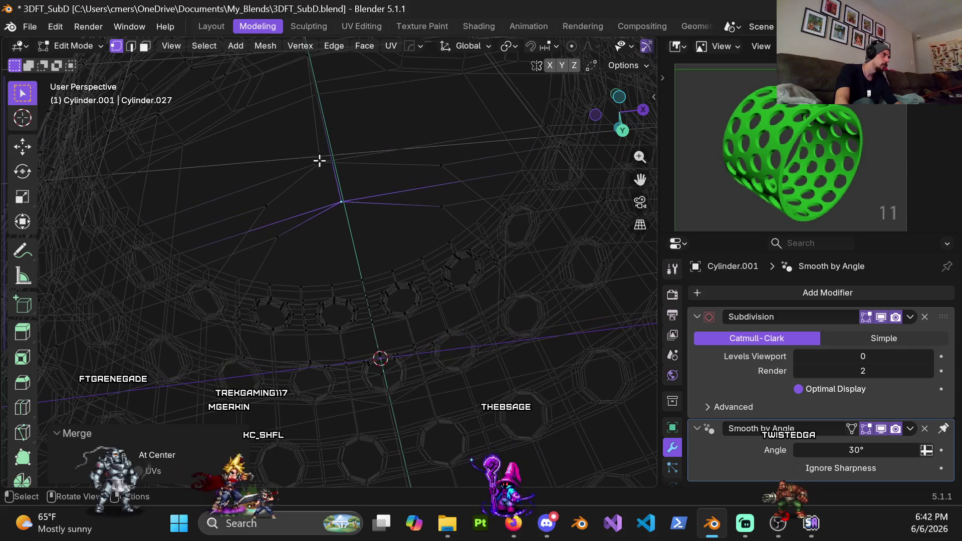
pyautogui.press('m')
pyautogui.click(345, 172)
# Return to solid shading and check the hole-corner vertex, cancelling each trial move.
pyautogui.press('z')
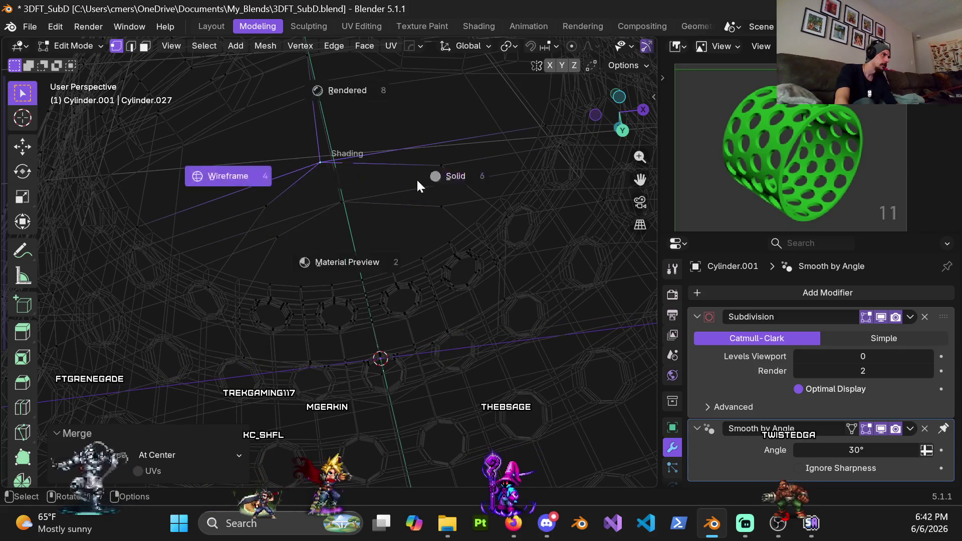
pyautogui.click(398, 177)
pyautogui.press('g')
pyautogui.press('Escape')
pyautogui.click(342, 202)
pyautogui.press('g')
pyautogui.press('Escape')
pyautogui.press('g')
pyautogui.press('Escape')
pyautogui.press('g')
pyautogui.press('Escape')
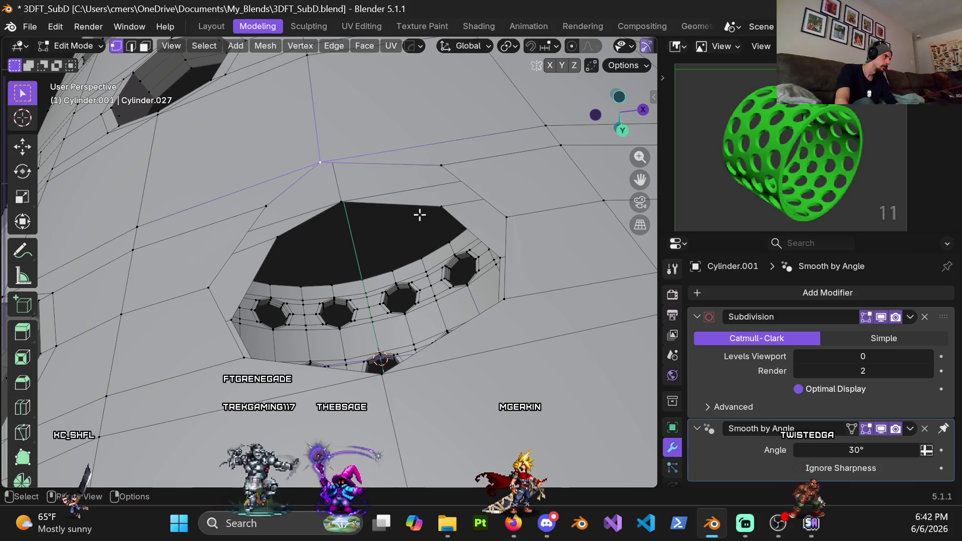
pyautogui.press('Escape')
# Check the vertex right of the hole, then select the edge loop around the hole.
pyautogui.click(439, 217)
pyautogui.press('g')
pyautogui.press('Escape')
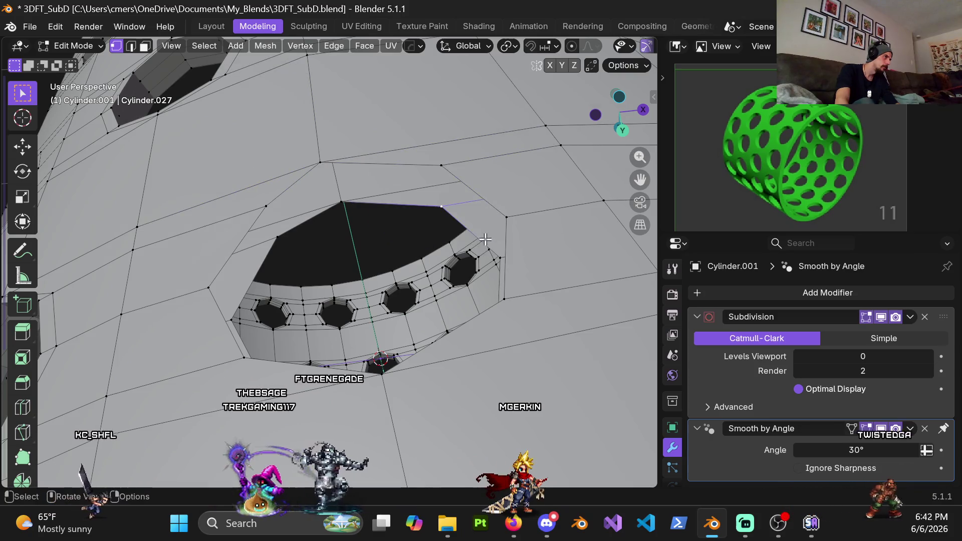
pyautogui.press('g')
pyautogui.press('Escape')
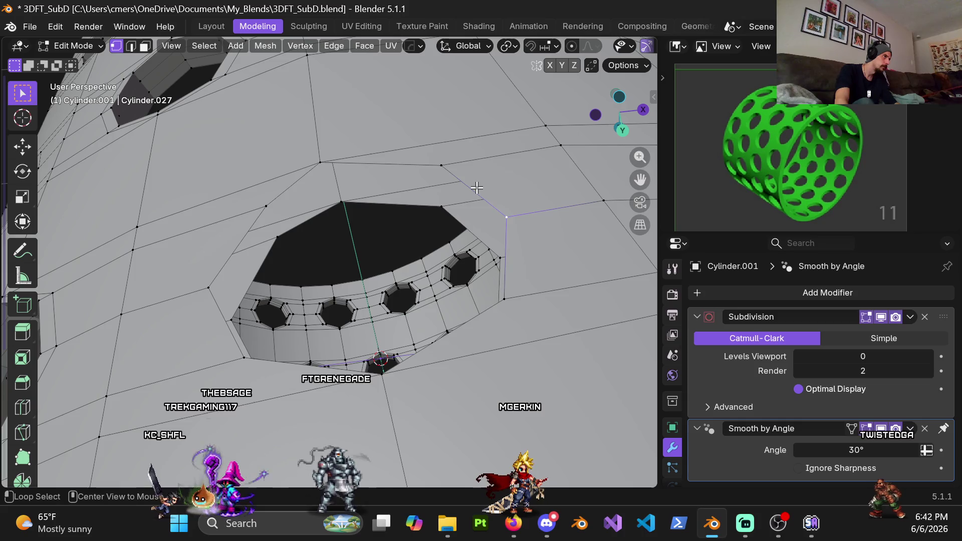
pyautogui.keyDown('alt'); pyautogui.click(476, 188); pyautogui.keyUp('alt')
pyautogui.moveTo(476, 188)
pyautogui.mouseDown(button='middle')
pyautogui.moveTo(461, 294)
pyautogui.moveTo(313, 267)
pyautogui.moveTo(563, 173)
pyautogui.moveTo(265, 173)
pyautogui.mouseUp(button='middle')
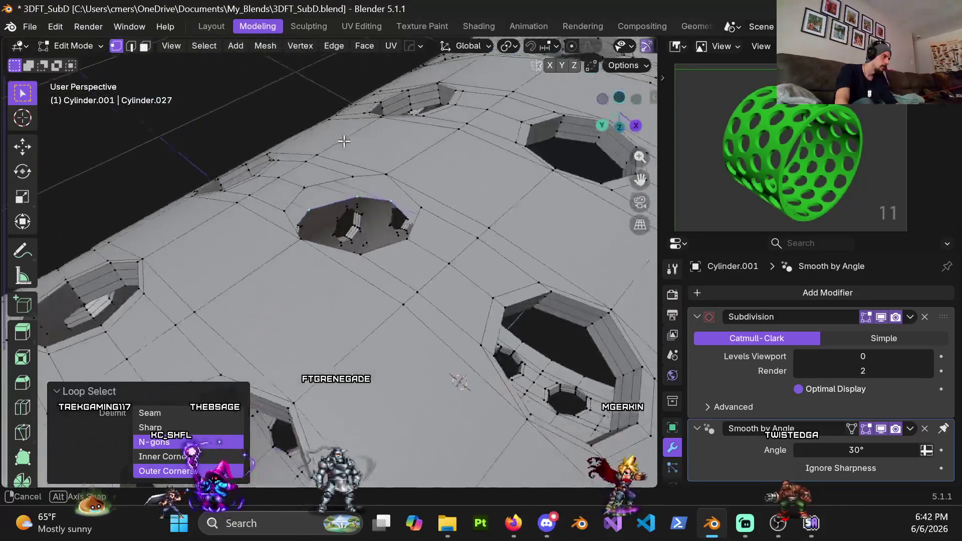
pyautogui.moveTo(265, 173); pyautogui.dragTo(264, 229, button='middle')
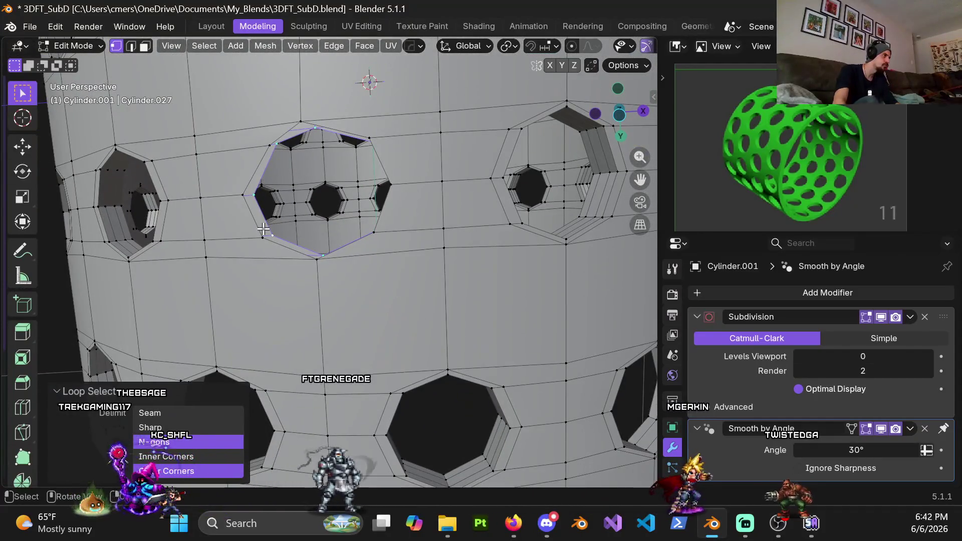
pyautogui.press('KP_7')
pyautogui.scroll(-4, 179, 176)
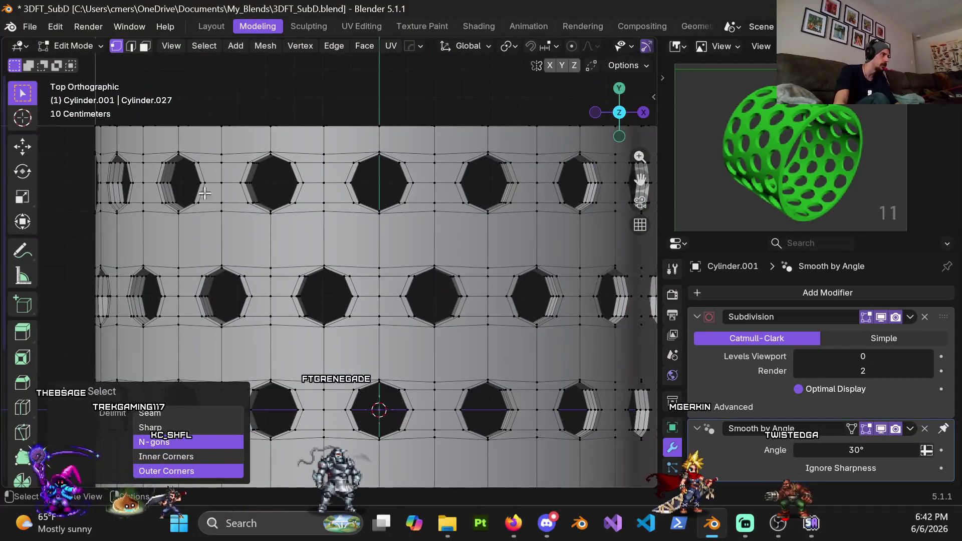
pyautogui.moveTo(399, 242)
pyautogui.mouseDown(button='middle')
pyautogui.moveTo(374, 175)
pyautogui.moveTo(275, 253)
pyautogui.mouseUp(button='middle')
pyautogui.hotkey('shift', 'z')
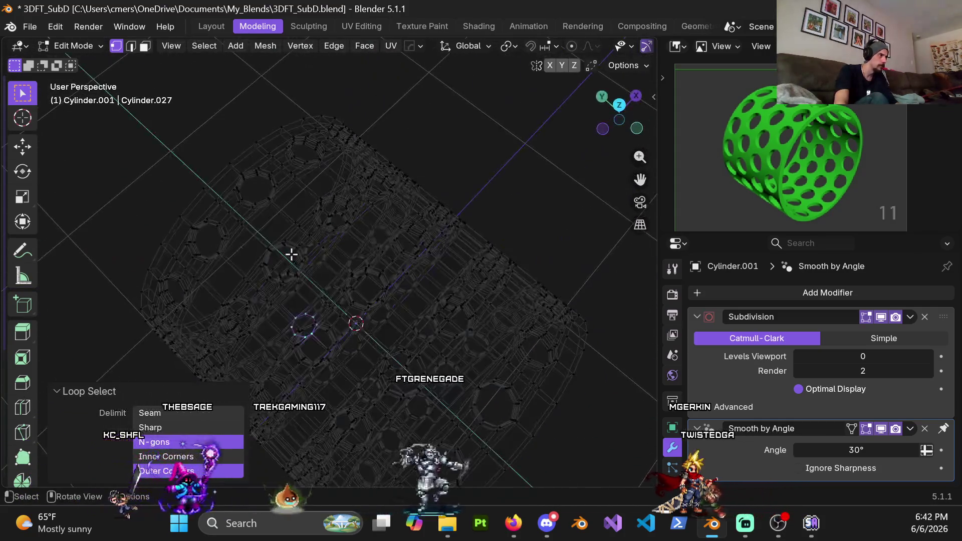
pyautogui.click(456, 343)
pyautogui.moveTo(456, 342)
pyautogui.mouseDown(button='middle')
pyautogui.moveTo(354, 215)
pyautogui.moveTo(398, 302)
pyautogui.moveTo(377, 386)
pyautogui.moveTo(319, 295)
pyautogui.moveTo(494, 270)
pyautogui.moveTo(485, 234)
pyautogui.mouseUp(button='middle')
pyautogui.scroll(5, 319, 295)
pyautogui.scroll(2, 319, 294)
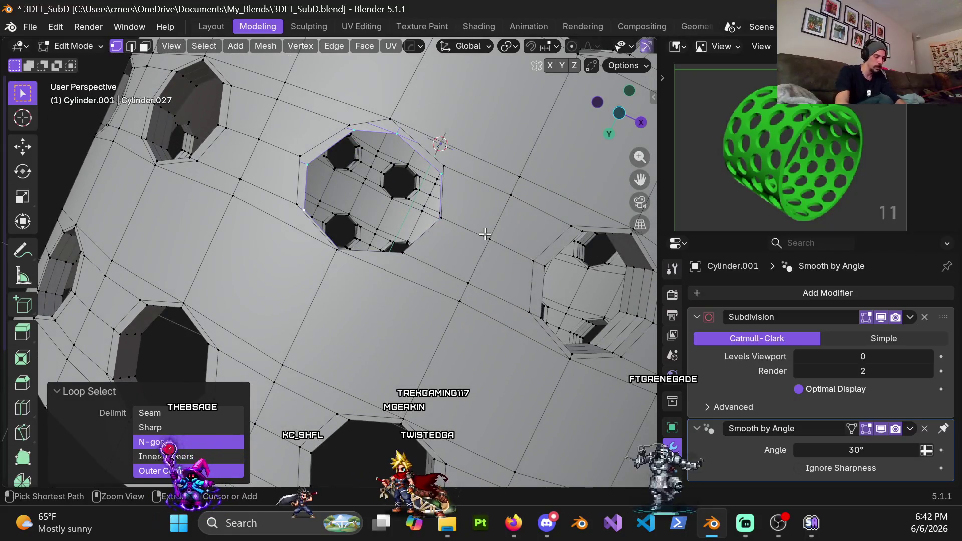
pyautogui.press('ctrl+KP_1')
pyautogui.keyDown('shift'); pyautogui.moveTo(393, 225); pyautogui.dragTo(408, 243, button='middle'); pyautogui.keyUp('shift')
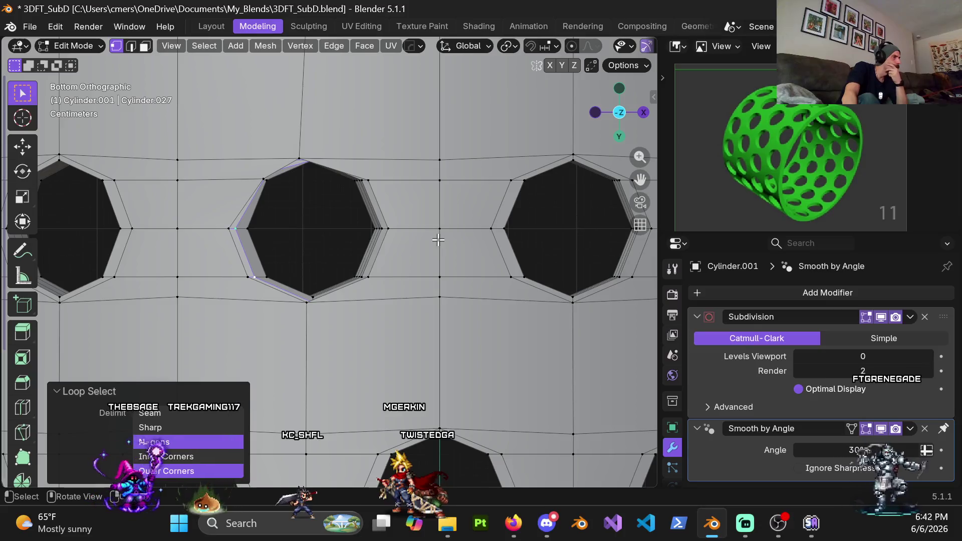
pyautogui.moveTo(440, 240); pyautogui.dragTo(432, 228, button='middle')
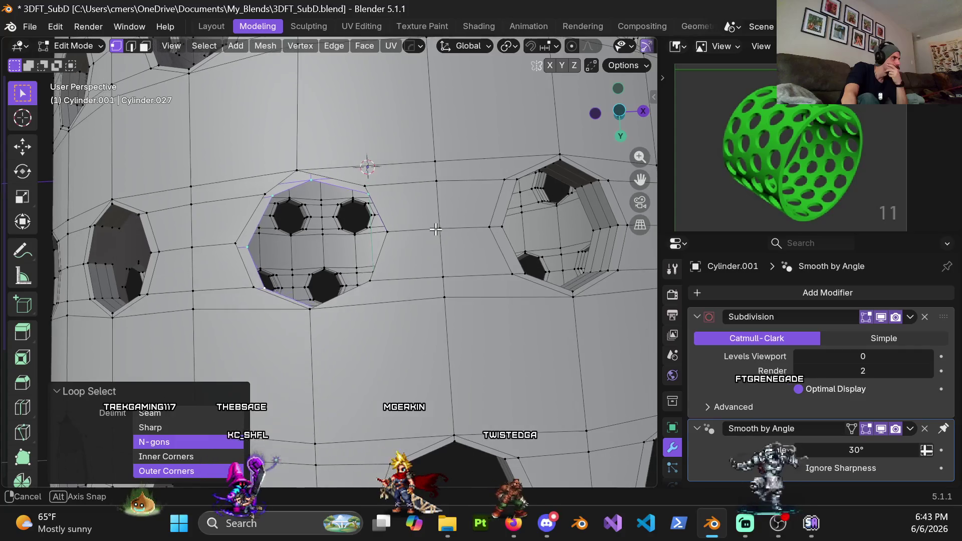
pyautogui.scroll(-5, 431, 228)
pyautogui.moveTo(431, 228)
pyautogui.mouseDown(button='middle')
pyautogui.moveTo(417, 277)
pyautogui.moveTo(429, 399)
pyautogui.moveTo(399, 107)
pyautogui.mouseUp(button='middle')
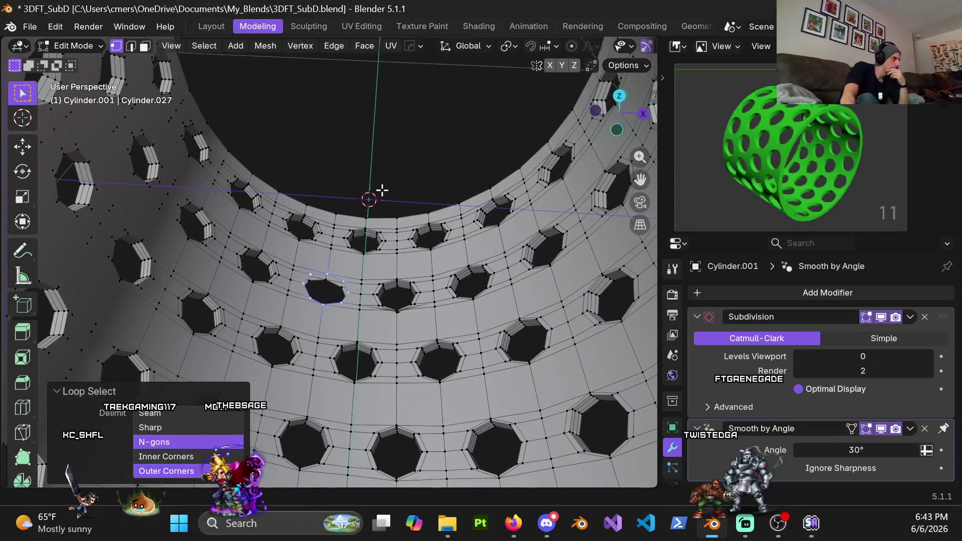
pyautogui.scroll(5, 381, 191)
pyautogui.moveTo(382, 190)
pyautogui.mouseDown(button='middle')
pyautogui.moveTo(406, 353)
pyautogui.moveTo(514, 354)
pyautogui.moveTo(552, 340)
pyautogui.mouseUp(button='middle')
pyautogui.moveTo(511, 369); pyautogui.dragTo(408, 253, button='middle')
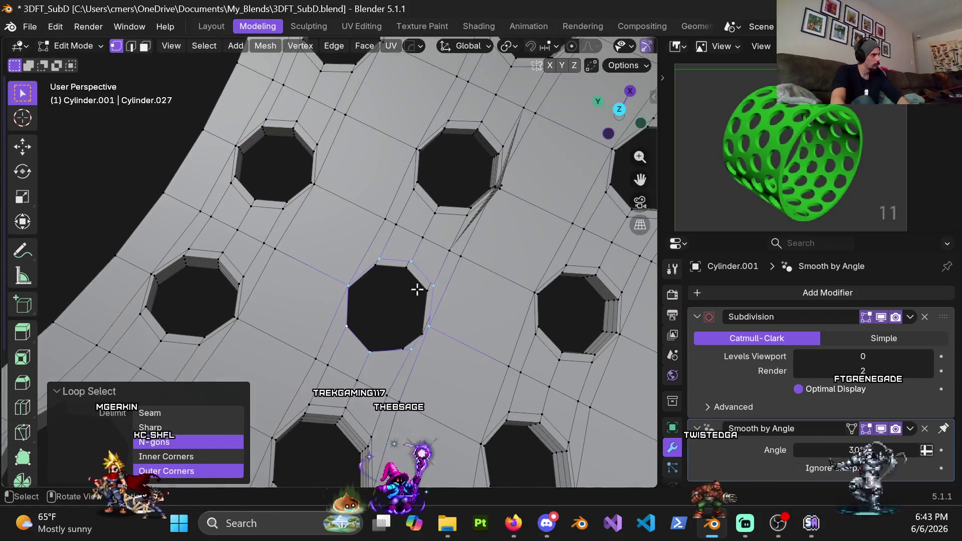
# In face mode, delete the faces beside, above and left of the hole, widening it to a rectangle.
pyautogui.press('3')
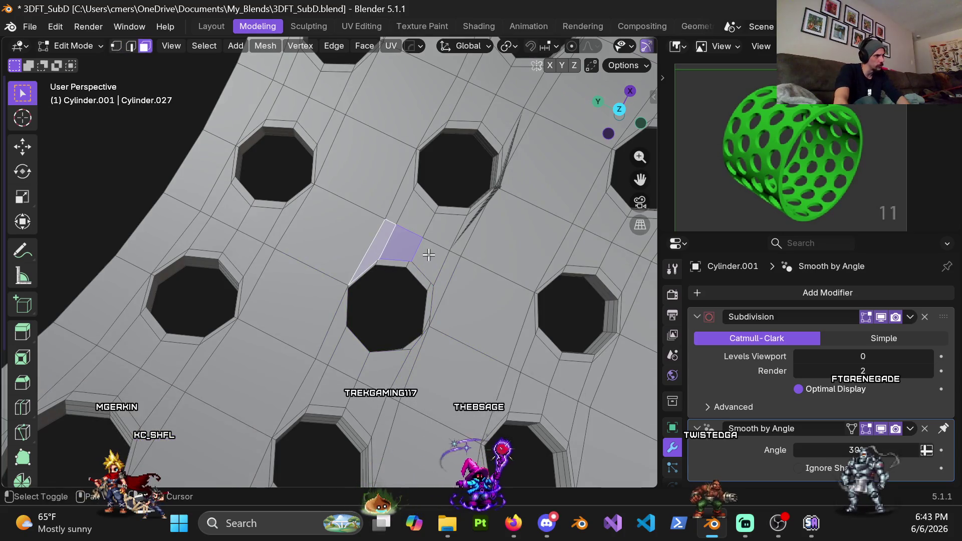
pyautogui.moveTo(392, 266)
pyautogui.mouseDown(button='middle')
pyautogui.moveTo(384, 278)
pyautogui.moveTo(320, 291)
pyautogui.mouseUp(button='middle')
pyautogui.press('x')
pyautogui.click(376, 278)
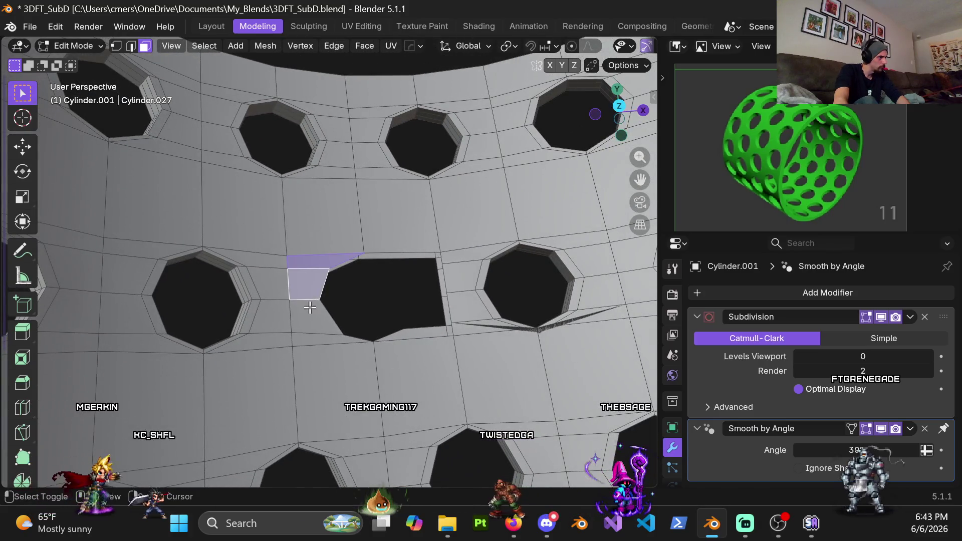
pyautogui.press('x')
pyautogui.click(406, 336)
pyautogui.click(317, 315)
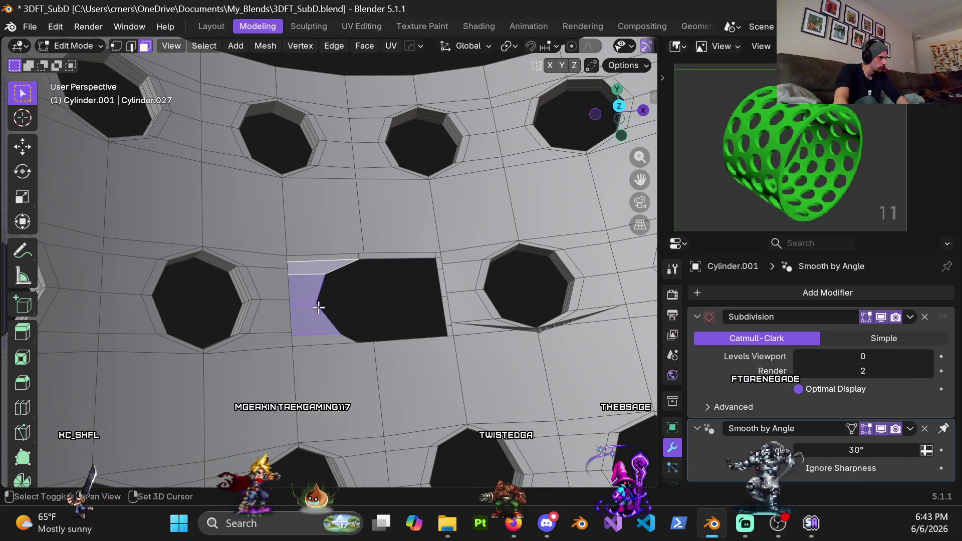
pyautogui.press('x')
pyautogui.click(318, 339)
pyautogui.moveTo(317, 339); pyautogui.dragTo(368, 233, button='middle')
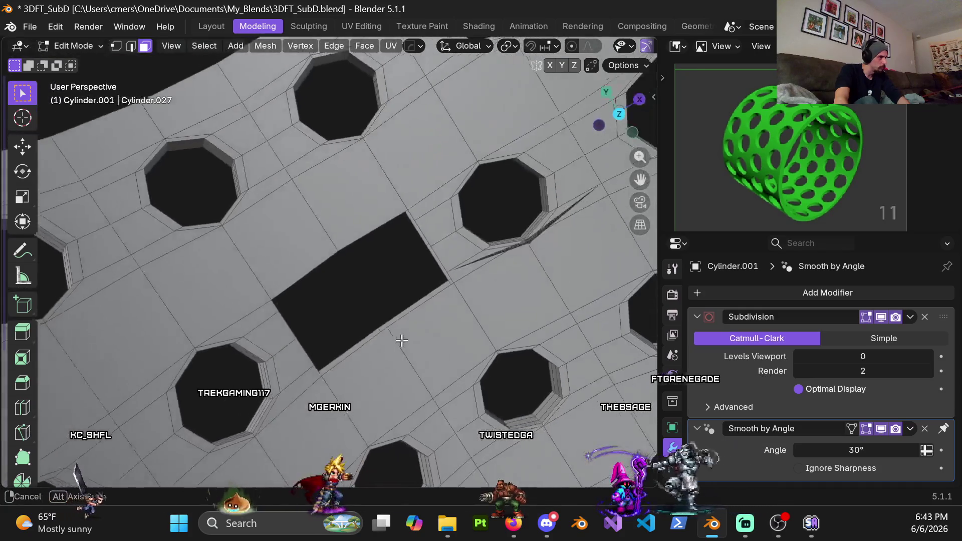
# Fill the rectangular hole's border loop and convert the fill triangles to quads.
pyautogui.press('1')
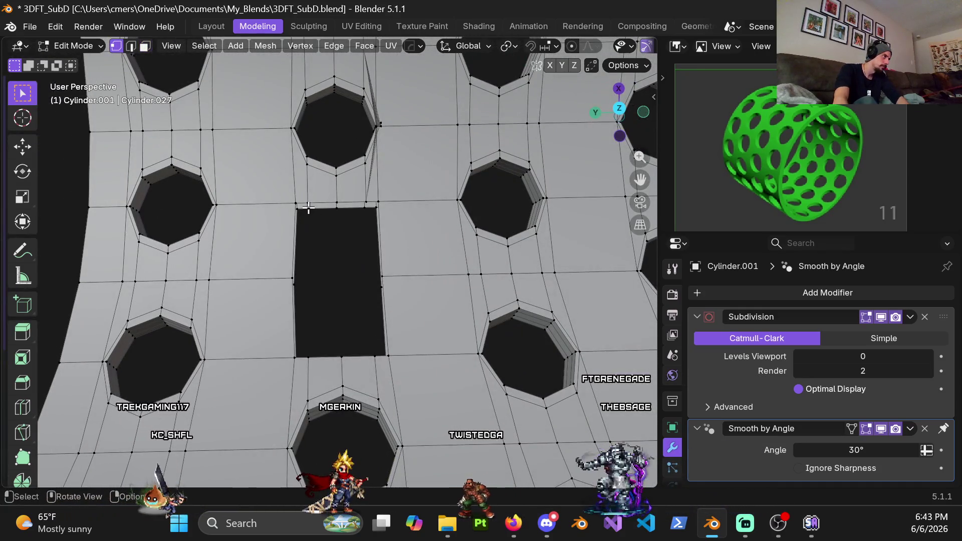
pyautogui.moveTo(311, 207); pyautogui.dragTo(33, 171, button='middle')
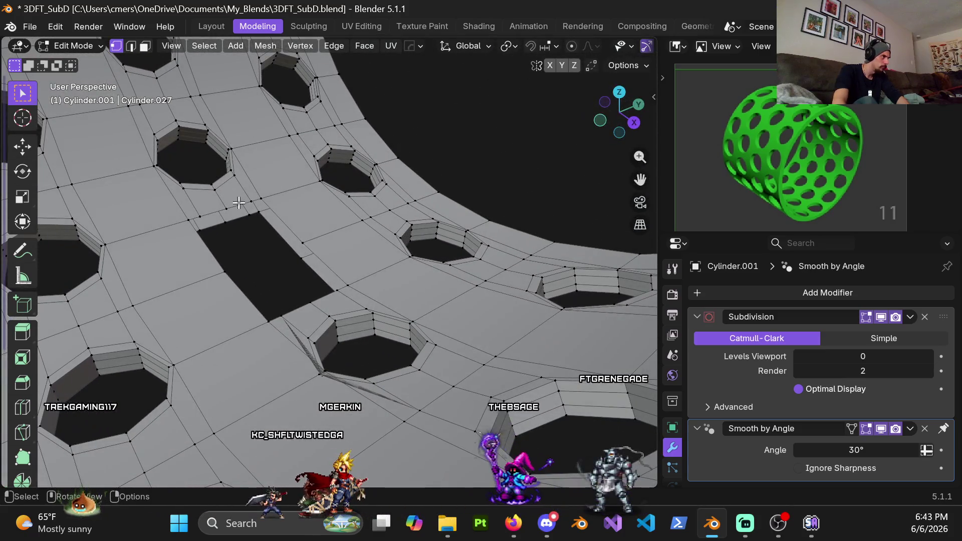
pyautogui.keyDown('alt'); pyautogui.click(240, 205); pyautogui.keyUp('alt')
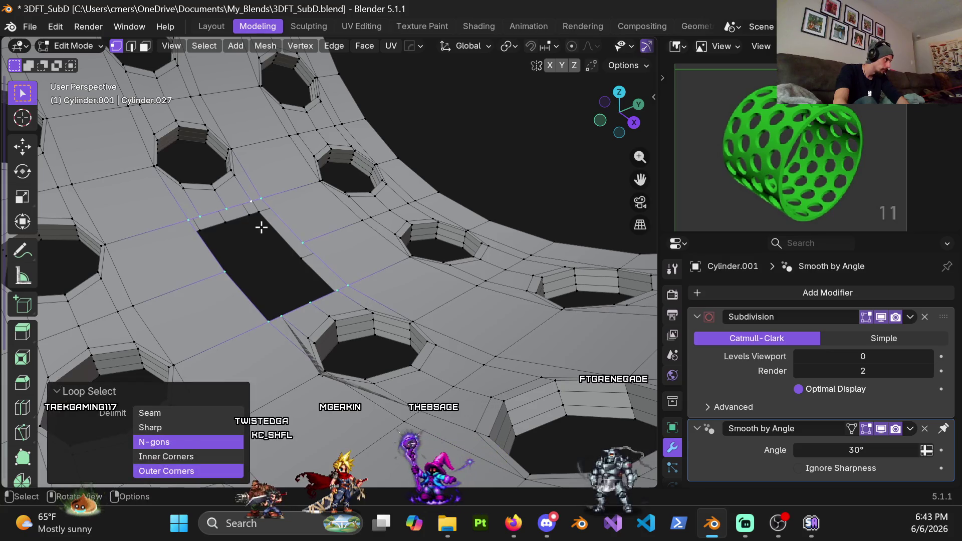
pyautogui.hotkey('alt', 'f')
pyautogui.hotkey('alt', 'j')
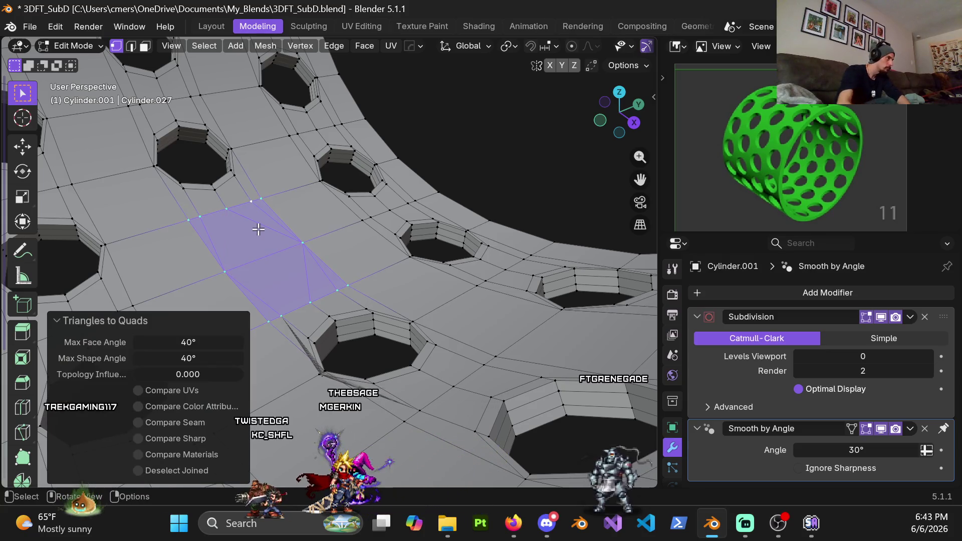
pyautogui.scroll(3, 212, 227)
# Delete the fill faces again, reopening the rectangular hole.
pyautogui.press('2')
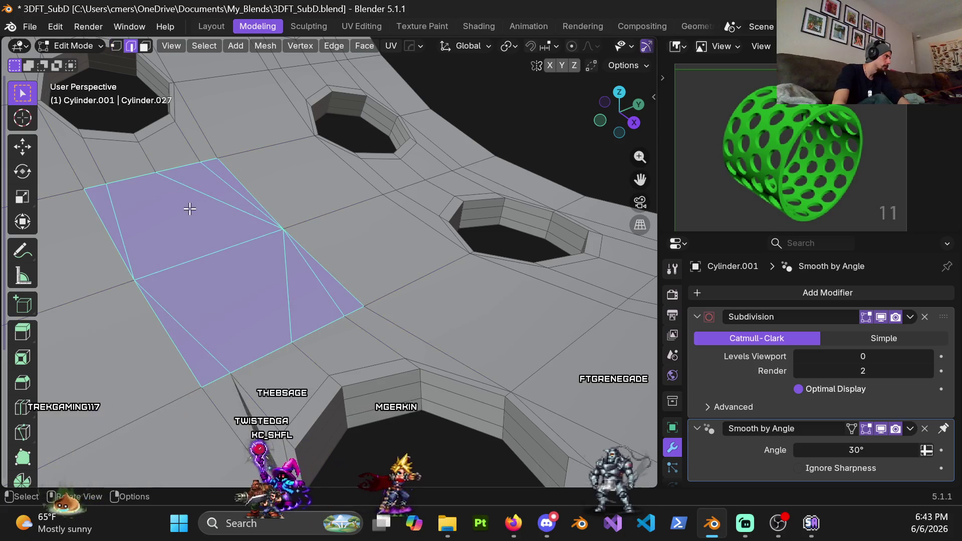
pyautogui.press('x')
pyautogui.click(214, 217)
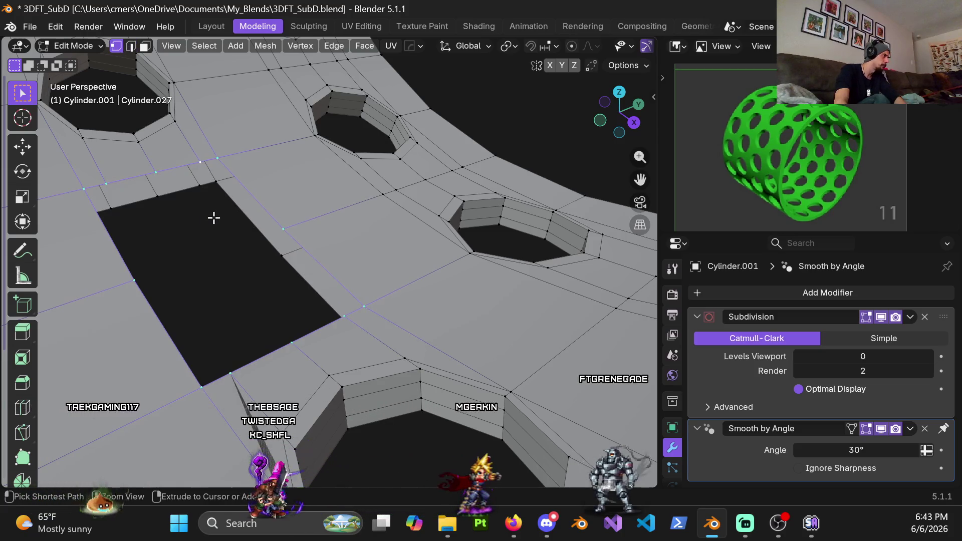
pyautogui.moveTo(282, 344)
pyautogui.mouseDown(button='middle')
pyautogui.moveTo(462, 370)
pyautogui.moveTo(456, 331)
pyautogui.mouseUp(button='middle')
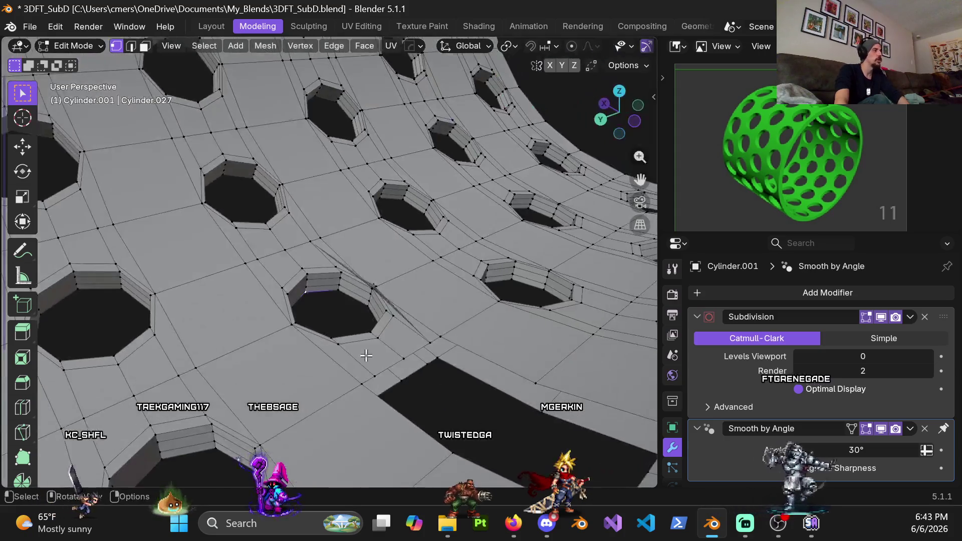
pyautogui.moveTo(392, 291)
pyautogui.mouseDown(button='middle')
pyautogui.moveTo(461, 326)
pyautogui.moveTo(340, 240)
pyautogui.moveTo(356, 322)
pyautogui.moveTo(303, 270)
pyautogui.moveTo(104, 242)
pyautogui.moveTo(297, 228)
pyautogui.moveTo(327, 185)
pyautogui.moveTo(315, 255)
pyautogui.moveTo(304, 228)
pyautogui.mouseUp(button='middle')
pyautogui.scroll(3, 461, 326)
pyautogui.scroll(-3, 306, 228)
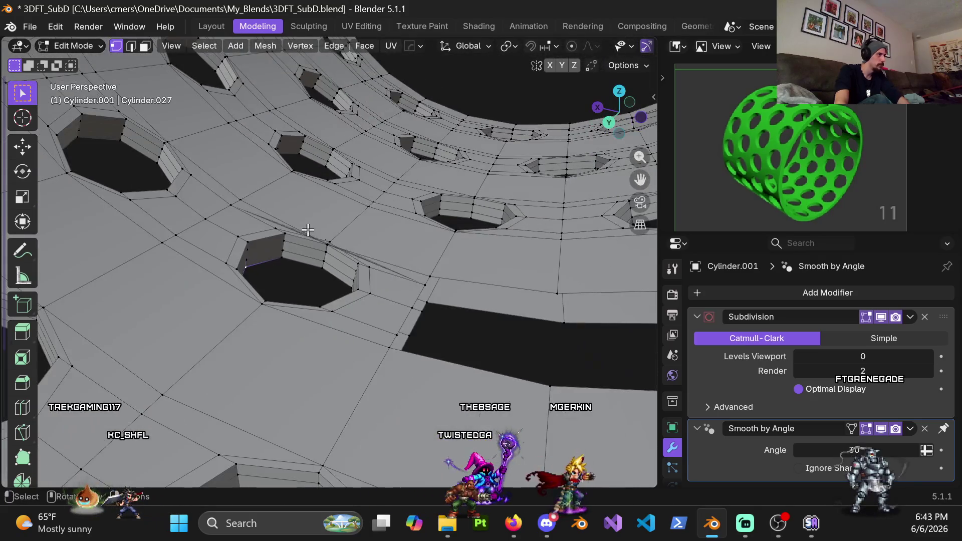
pyautogui.scroll(-3, 308, 229)
pyautogui.scroll(2, 311, 229)
pyautogui.scroll(4, 331, 220)
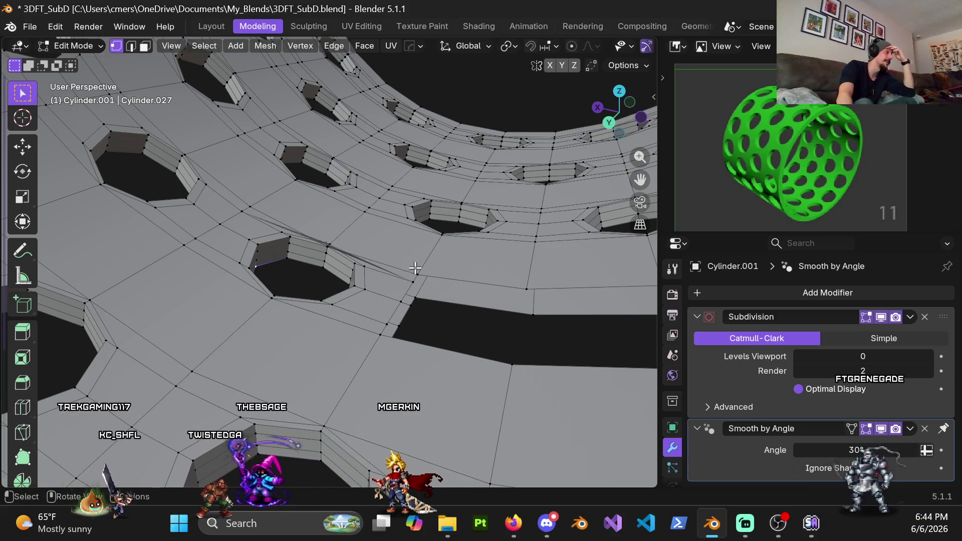
pyautogui.scroll(-5, 401, 281)
pyautogui.moveTo(379, 301); pyautogui.dragTo(386, 305, button='middle')
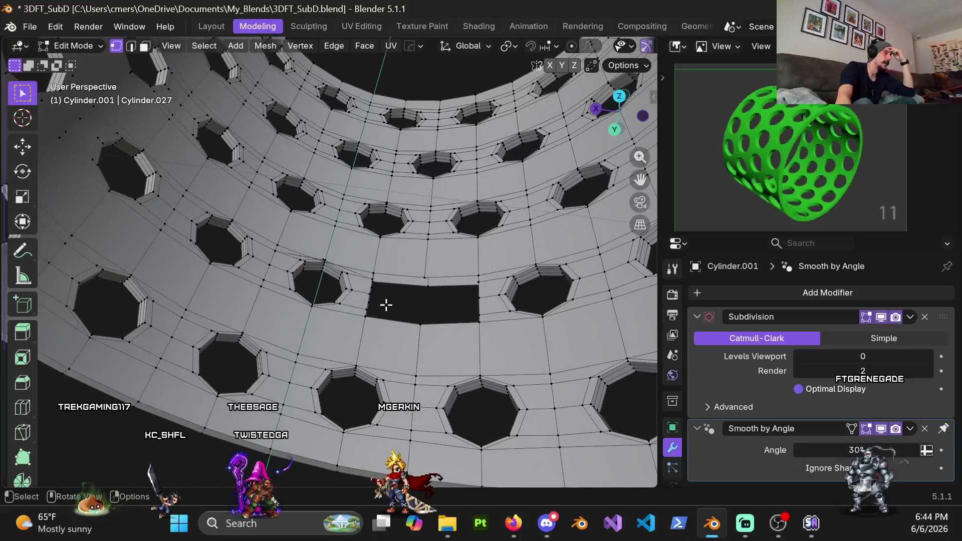
pyautogui.scroll(2, 386, 301)
pyautogui.scroll(-1, 386, 293)
pyautogui.scroll(-2, 386, 286)
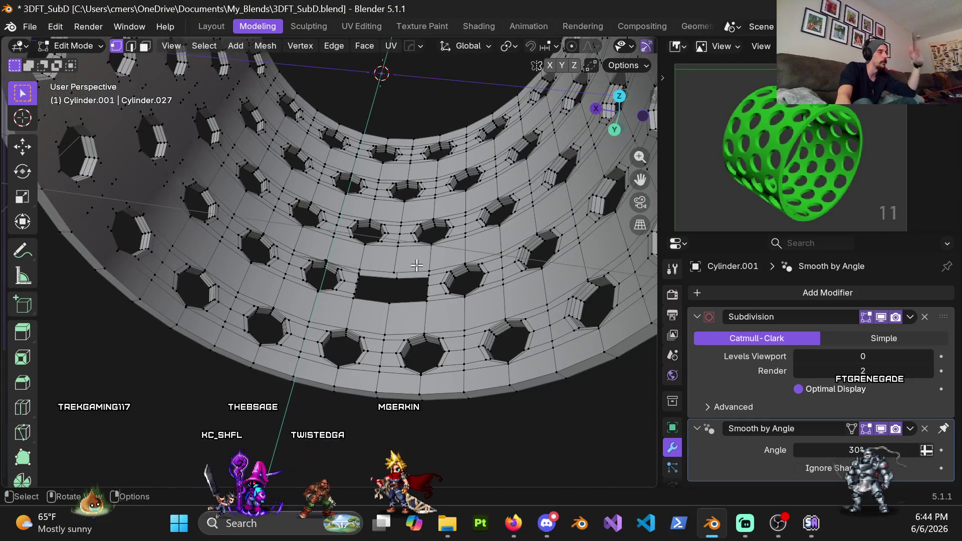
pyautogui.scroll(-4, 429, 254)
pyautogui.moveTo(430, 255)
pyautogui.mouseDown(button='middle')
pyautogui.moveTo(427, 209)
pyautogui.moveTo(81, 224)
pyautogui.moveTo(358, 231)
pyautogui.mouseUp(button='middle')
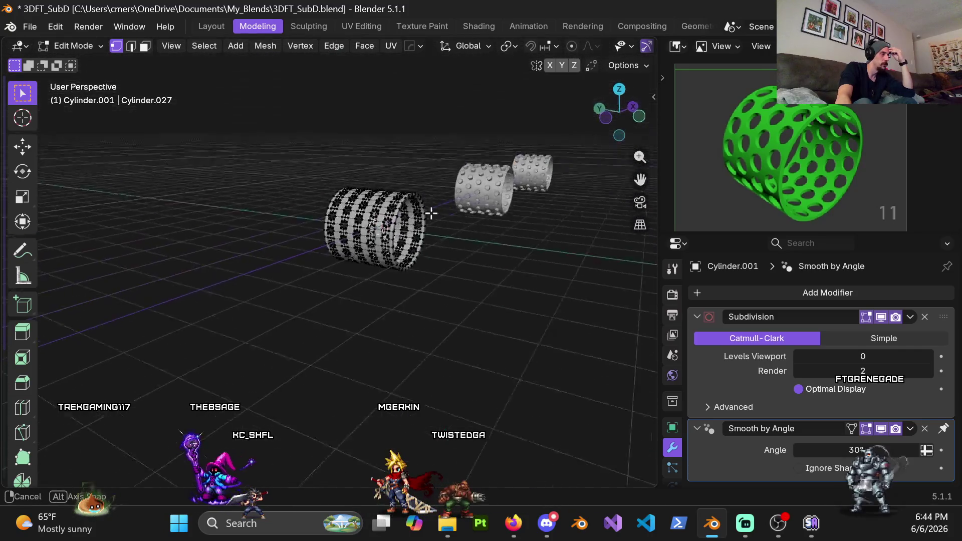
# Switch the sleeve from Edit Mode back to Object Mode using the Ctrl+Tab pie menu.
pyautogui.hotkey('ctrl', 'Tab')
pyautogui.click(221, 229)
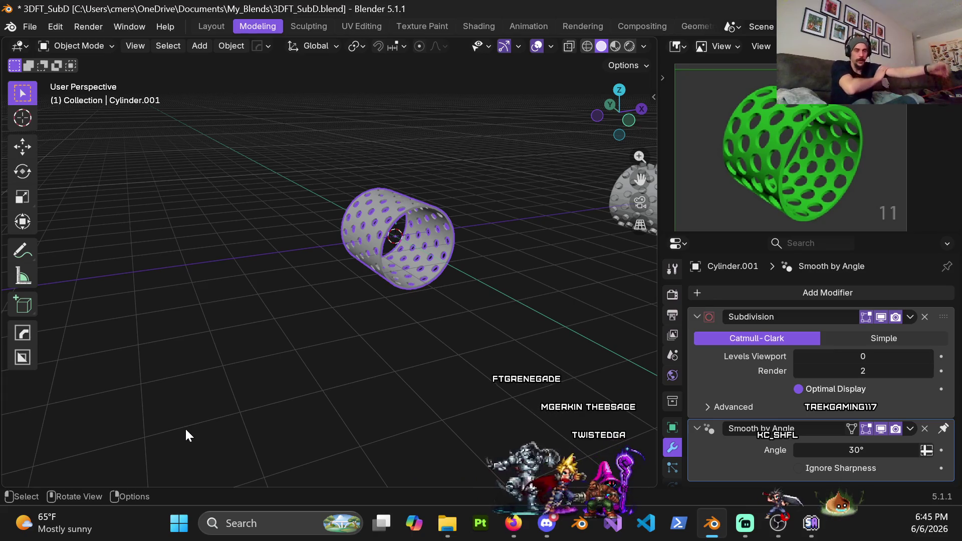
pyautogui.scroll(-4, 488, 280)
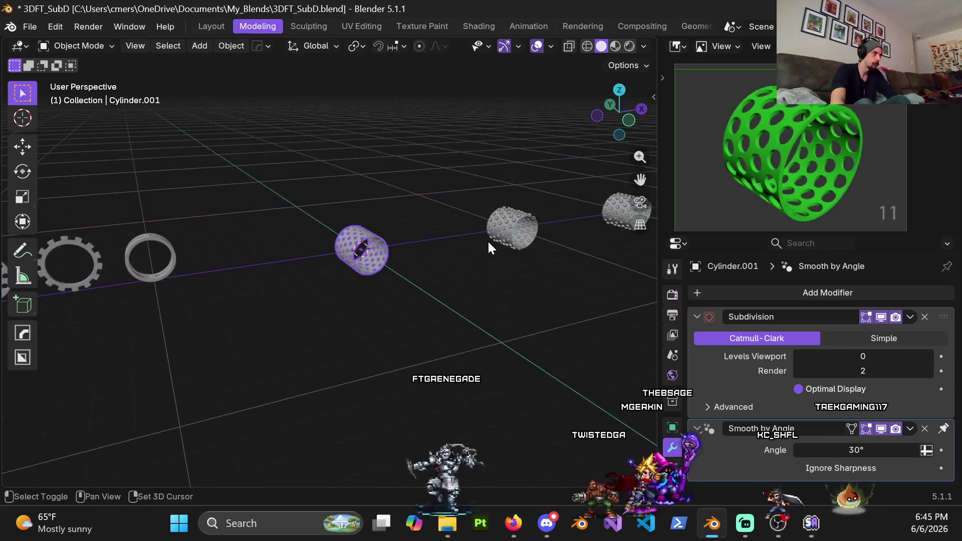
# Delete the perforated sleeve object.
pyautogui.moveTo(488, 242); pyautogui.dragTo(315, 345, button='middle')
pyautogui.press('x')
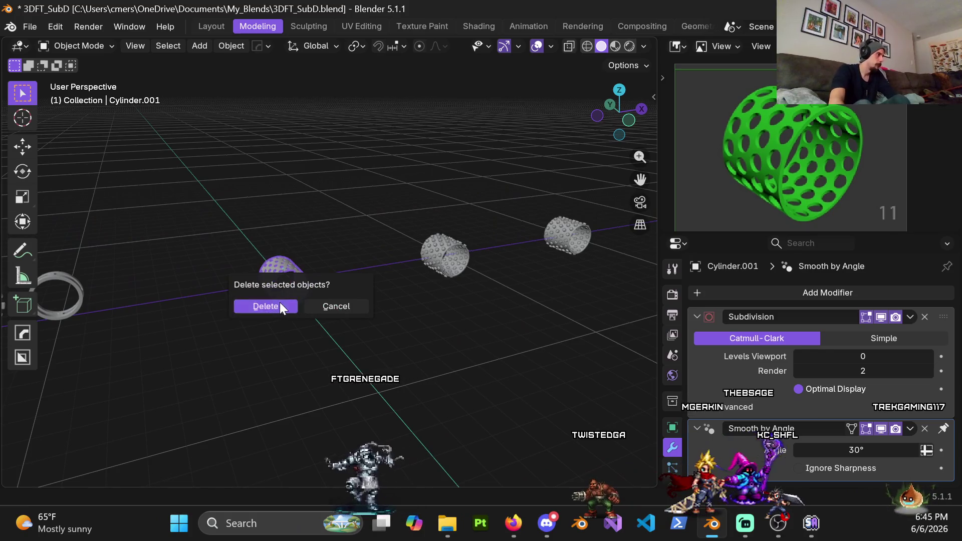
pyautogui.click(279, 306)
# Duplicate Cylinder.002 and move the copy −20 m along X.
pyautogui.moveTo(440, 300); pyautogui.dragTo(401, 245, button='middle')
pyautogui.click(408, 240)
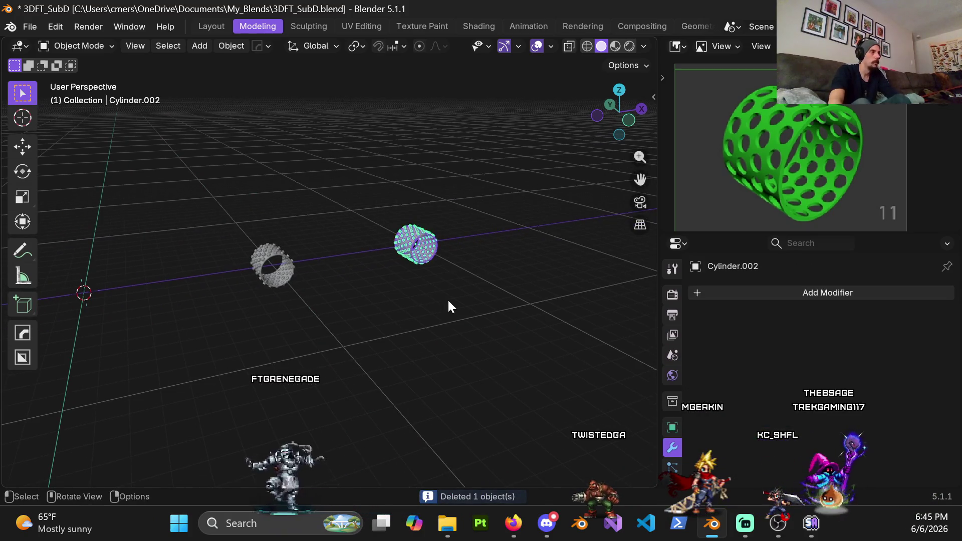
pyautogui.keyDown('shift'); pyautogui.moveTo(420, 308); pyautogui.dragTo(475, 255, button='middle'); pyautogui.keyUp('shift')
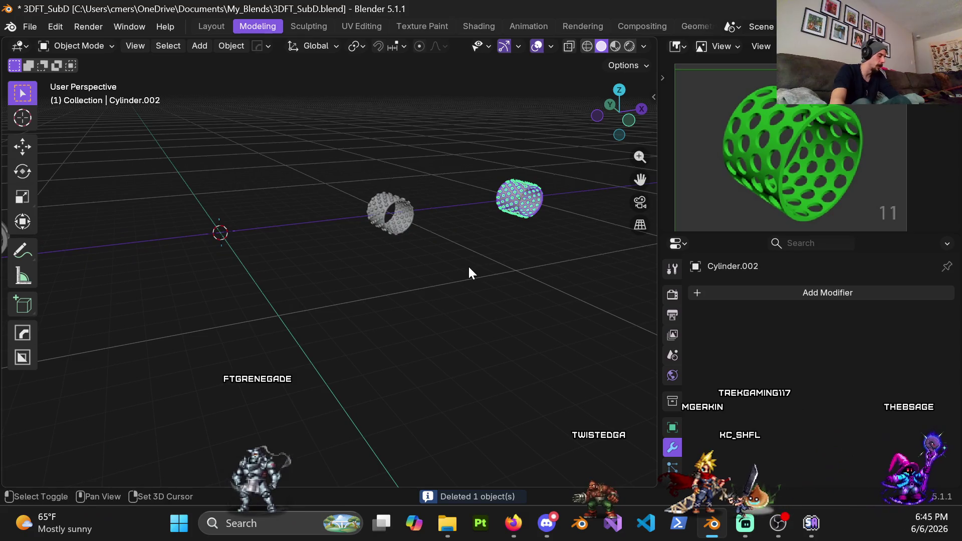
pyautogui.hotkey('shift', 'd')
pyautogui.press('x')
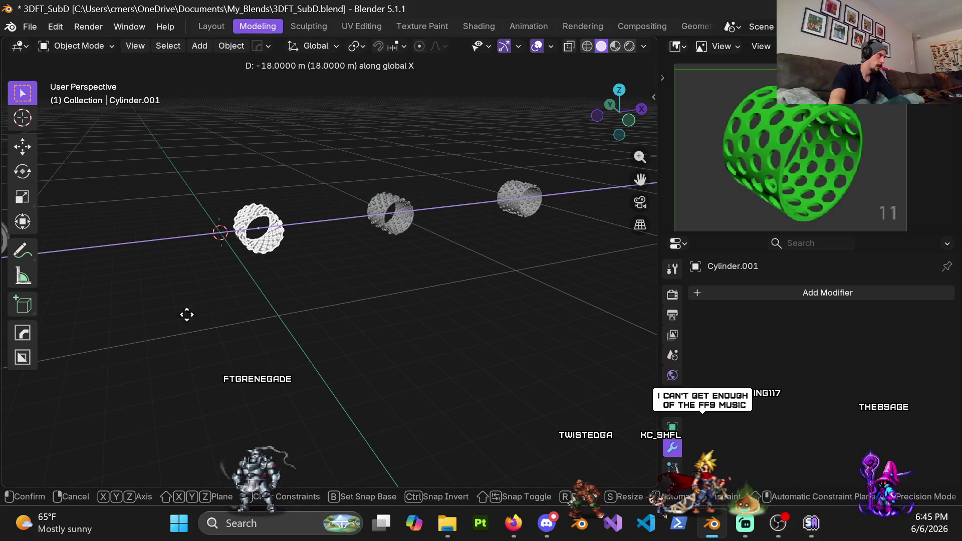
pyautogui.keyDown('ctrl'); pyautogui.click(170, 322); pyautogui.keyUp('ctrl')
pyautogui.press('KP_Decimal')
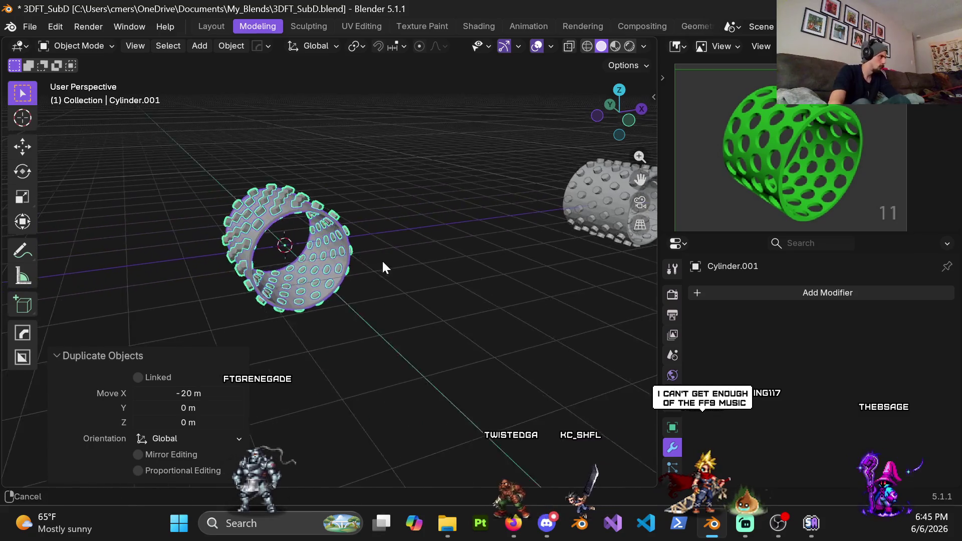
# Hide the duplicated studded cylinder and reselect the remaining pegged sleeve.
pyautogui.moveTo(401, 299); pyautogui.dragTo(385, 116, button='middle')
pyautogui.click(412, 169)
pyautogui.press('KP_Decimal')
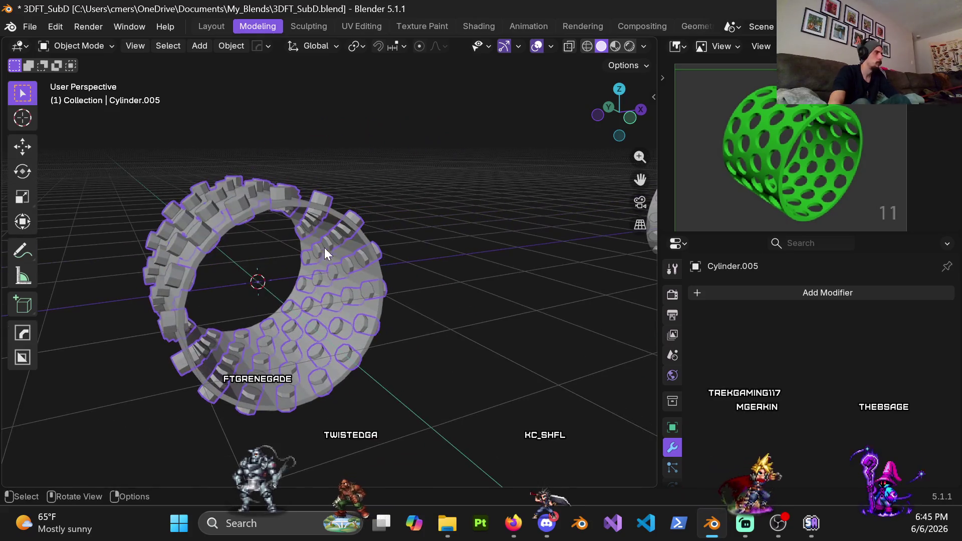
pyautogui.press('h')
pyautogui.moveTo(313, 269); pyautogui.dragTo(348, 273, button='middle')
pyautogui.hotkey('alt', 'h')
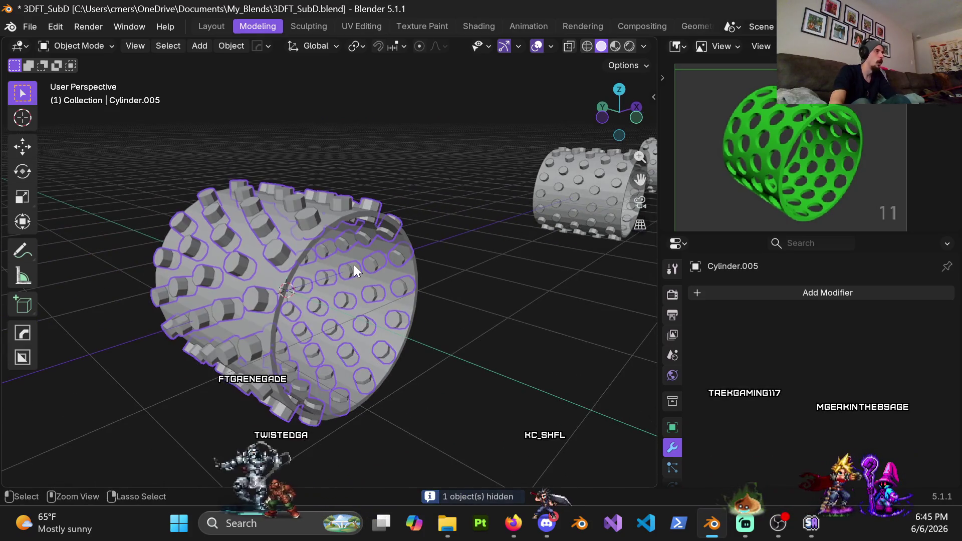
pyautogui.click(270, 279)
pyautogui.hotkey('ctrl', 'Tab')
# Enter Edit Mode on the sleeve, then re-enter it with all objects selected.
pyautogui.click(391, 277)
pyautogui.moveTo(425, 277)
pyautogui.mouseDown(button='middle')
pyautogui.moveTo(378, 281)
pyautogui.moveTo(347, 253)
pyautogui.mouseUp(button='middle')
pyautogui.scroll(3, 377, 281)
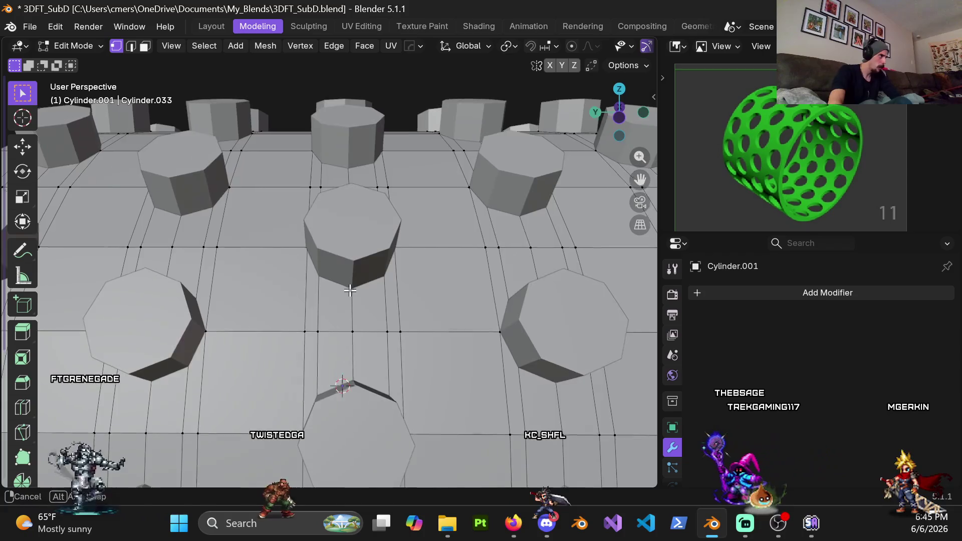
pyautogui.hotkey('ctrl', 'Tab')
pyautogui.click(230, 256)
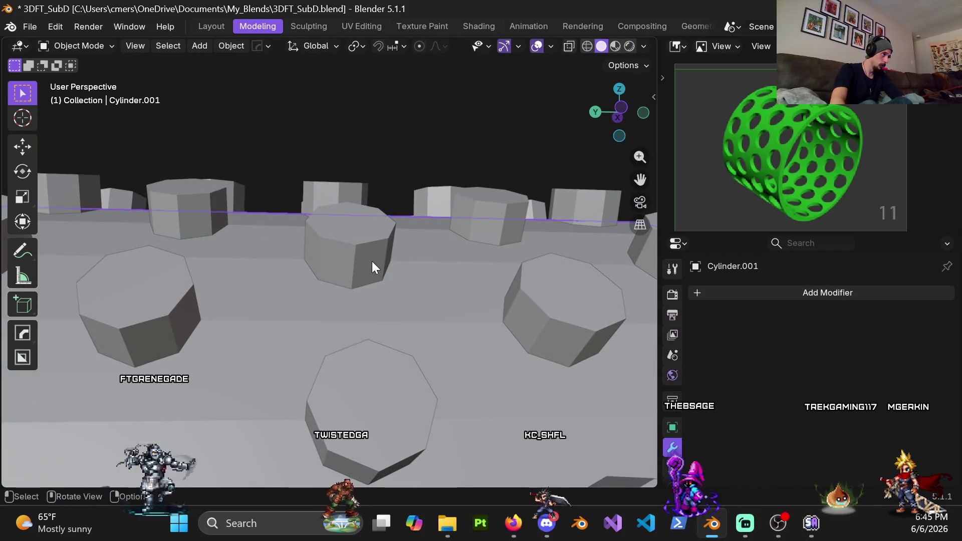
pyautogui.press('a')
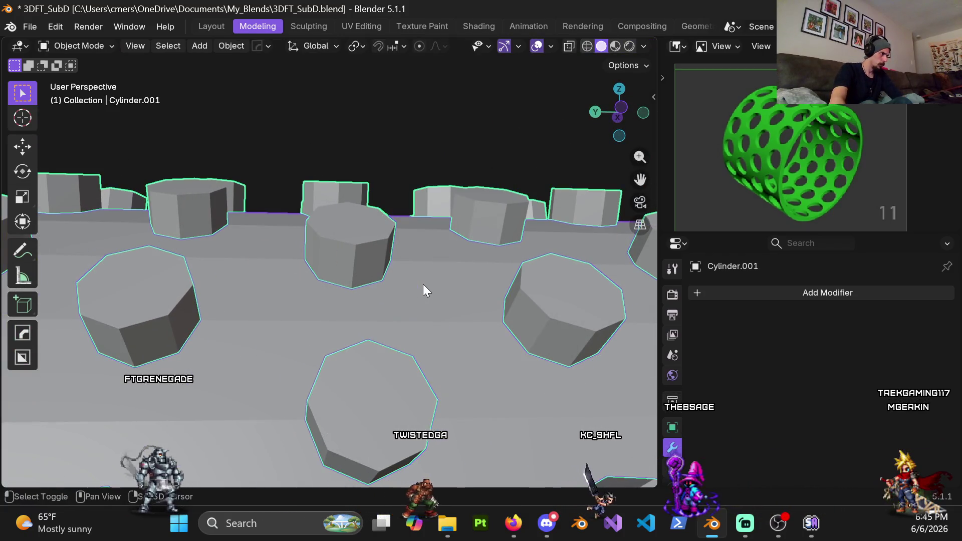
pyautogui.hotkey('ctrl', 'Tab')
pyautogui.click(532, 298)
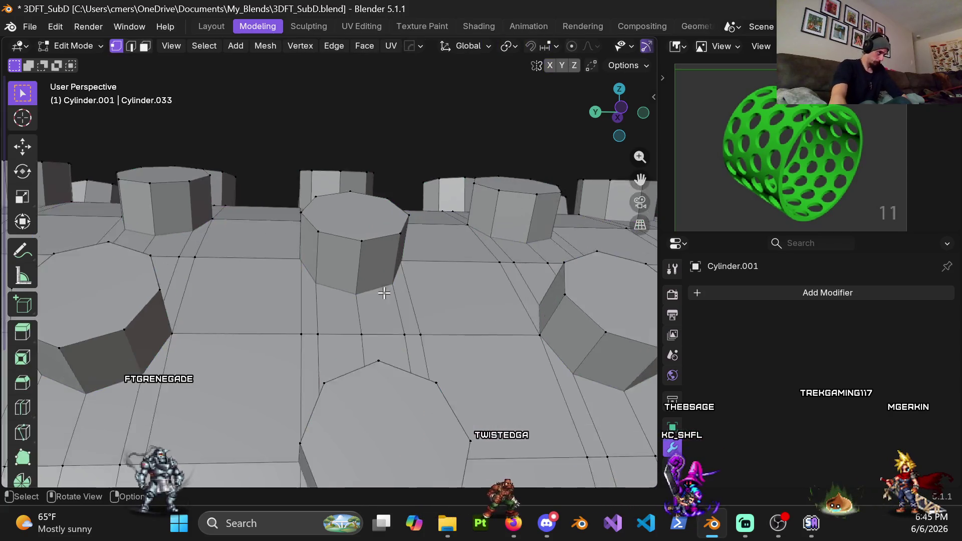
# Orbit and zoom across the wall to inspect the studs and their surrounding edge loops.
pyautogui.moveTo(385, 294); pyautogui.dragTo(389, 299, button='middle')
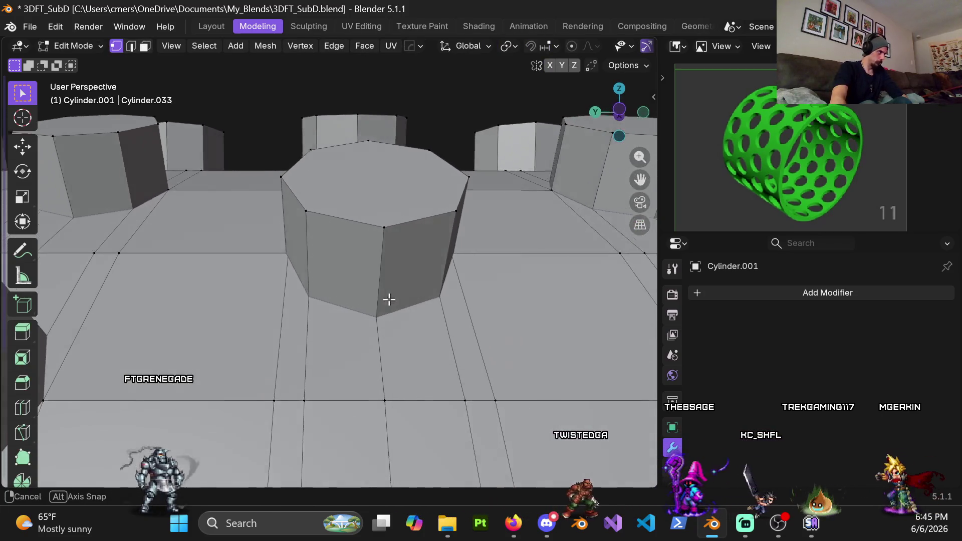
pyautogui.moveTo(388, 299)
pyautogui.mouseDown(button='middle')
pyautogui.moveTo(404, 351)
pyautogui.moveTo(388, 399)
pyautogui.mouseUp(button='middle')
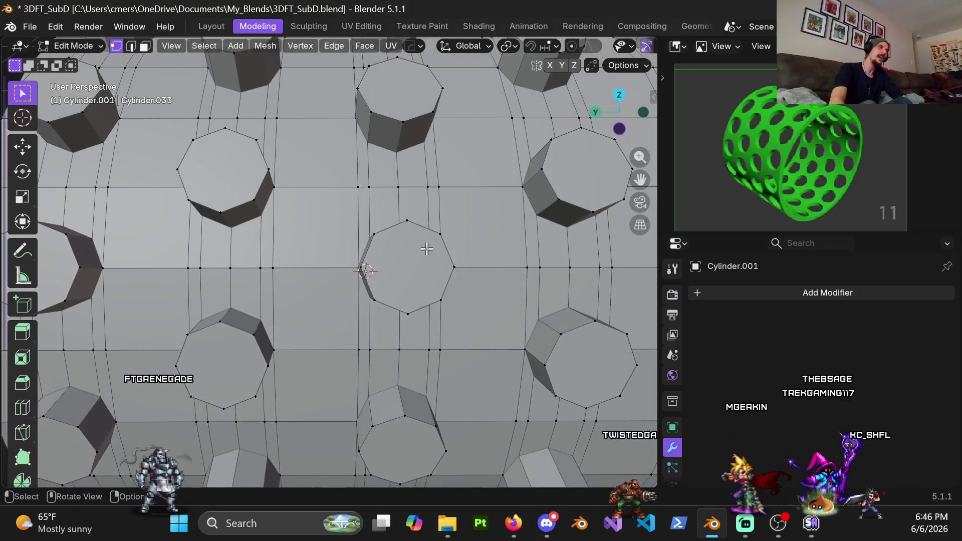
pyautogui.keyDown('ctrl'); pyautogui.moveTo(429, 240); pyautogui.dragTo(385, 405, button='middle'); pyautogui.keyUp('ctrl')
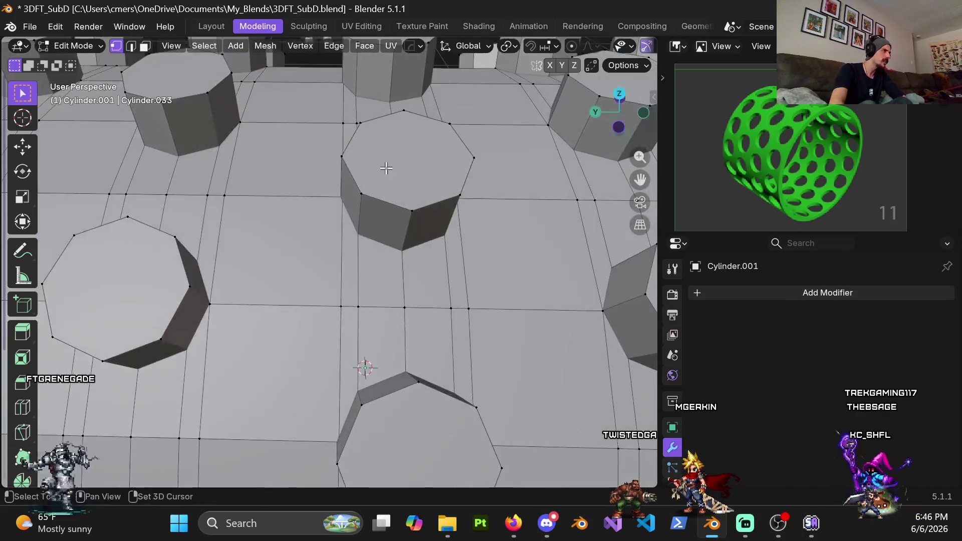
pyautogui.moveTo(384, 404); pyautogui.dragTo(384, 339, button='middle')
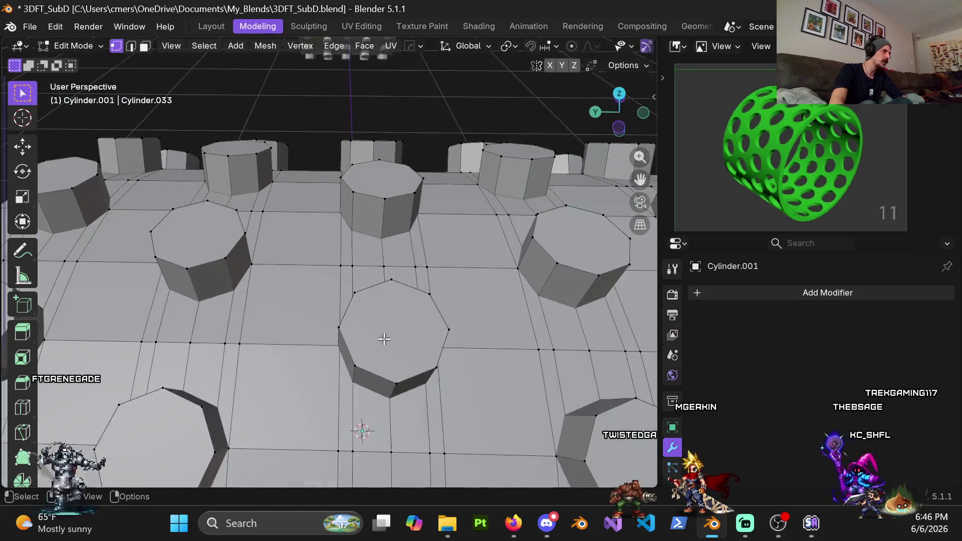
pyautogui.scroll(5, 384, 339)
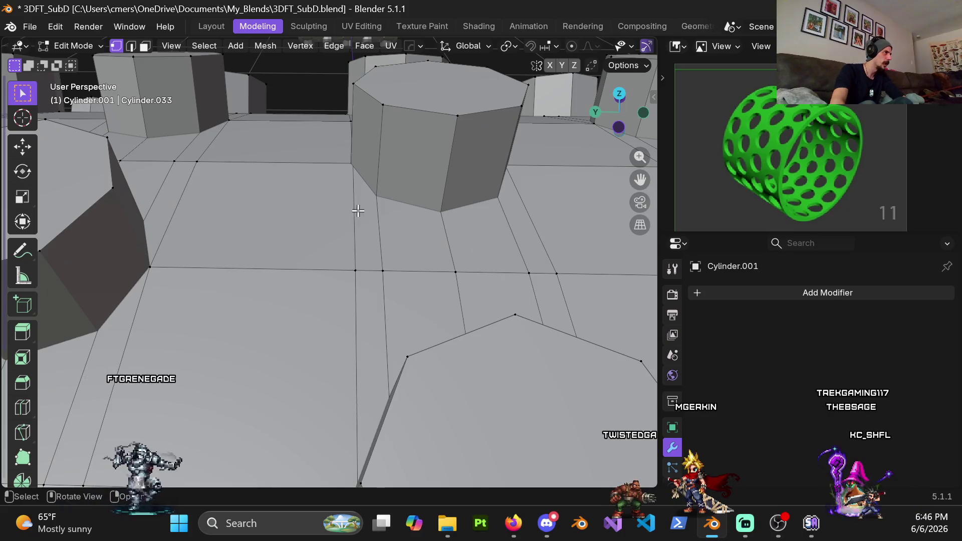
pyautogui.keyDown('ctrl'); pyautogui.moveTo(356, 211); pyautogui.dragTo(356, 280, button='middle'); pyautogui.keyUp('ctrl')
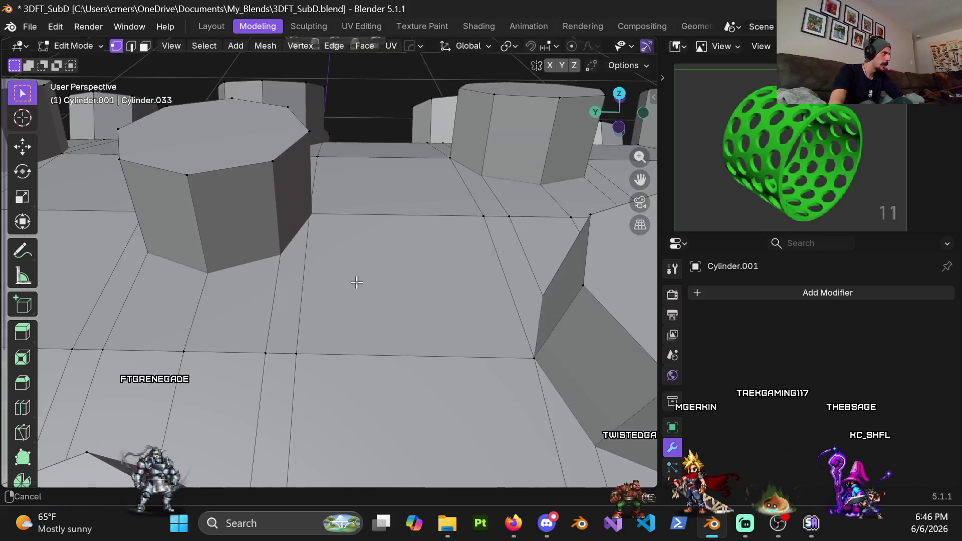
pyautogui.scroll(-8, 346, 285)
pyautogui.moveTo(375, 79)
pyautogui.keyDown('ctrl'); pyautogui.mouseDown(button='middle')
pyautogui.moveTo(405, 151)
pyautogui.moveTo(344, 298)
pyautogui.mouseUp(button='middle'); pyautogui.keyUp('ctrl')
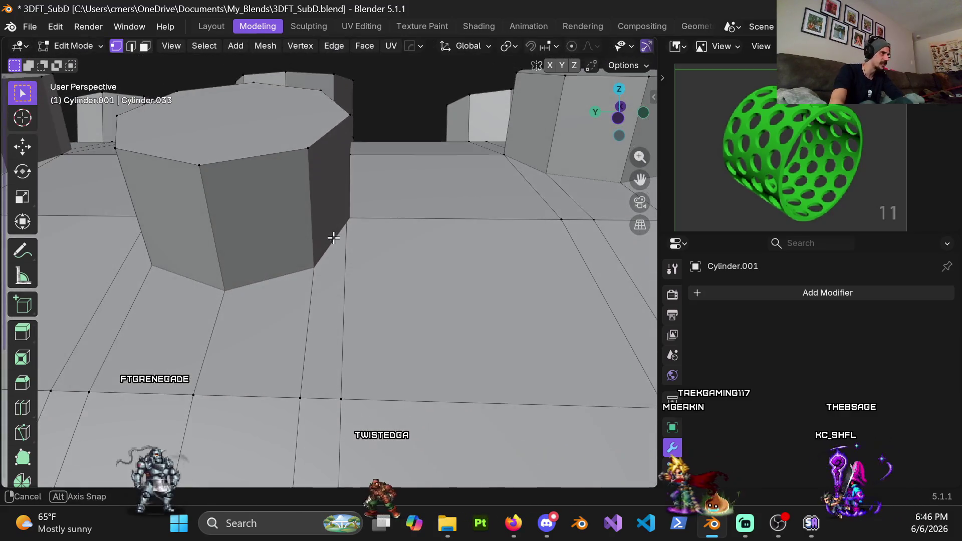
# Select the edge loop beside the stud and make a first trial slide.
pyautogui.keyDown('ctrl'); pyautogui.moveTo(345, 298); pyautogui.dragTo(348, 281, button='middle'); pyautogui.keyUp('ctrl')
pyautogui.keyDown('alt'); pyautogui.click(351, 286); pyautogui.keyUp('alt')
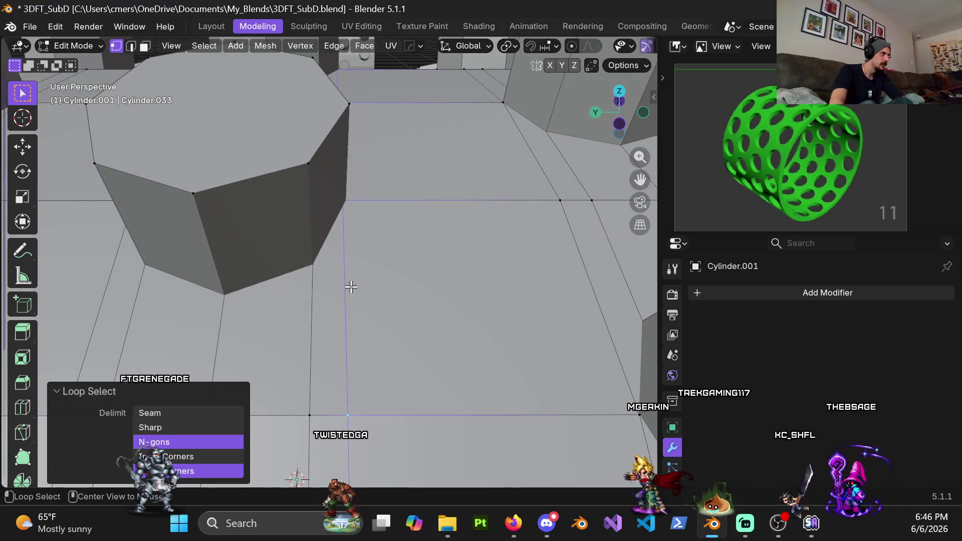
pyautogui.press('g')
pyautogui.press('g')
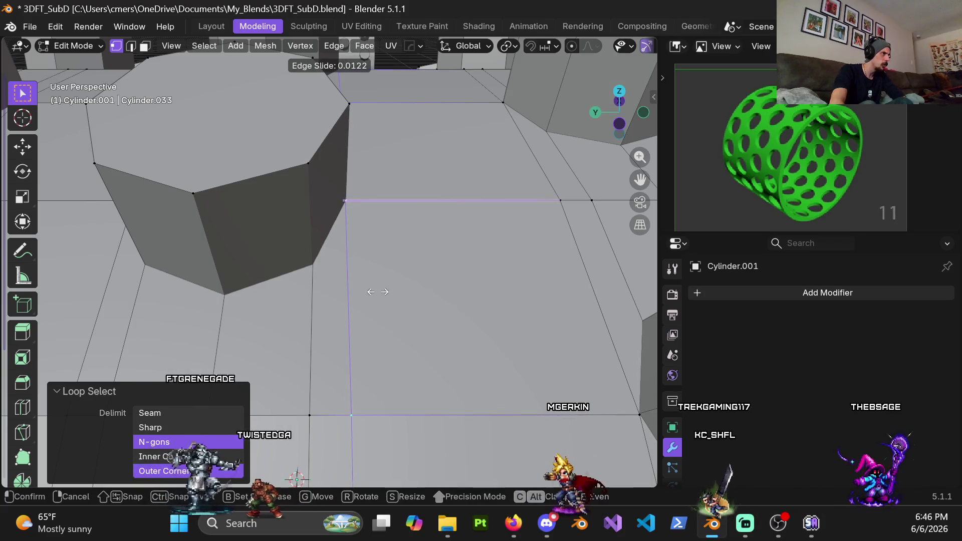
pyautogui.click(371, 280)
pyautogui.moveTo(371, 279)
pyautogui.mouseDown(button='middle')
pyautogui.moveTo(335, 249)
pyautogui.moveTo(311, 324)
pyautogui.mouseUp(button='middle')
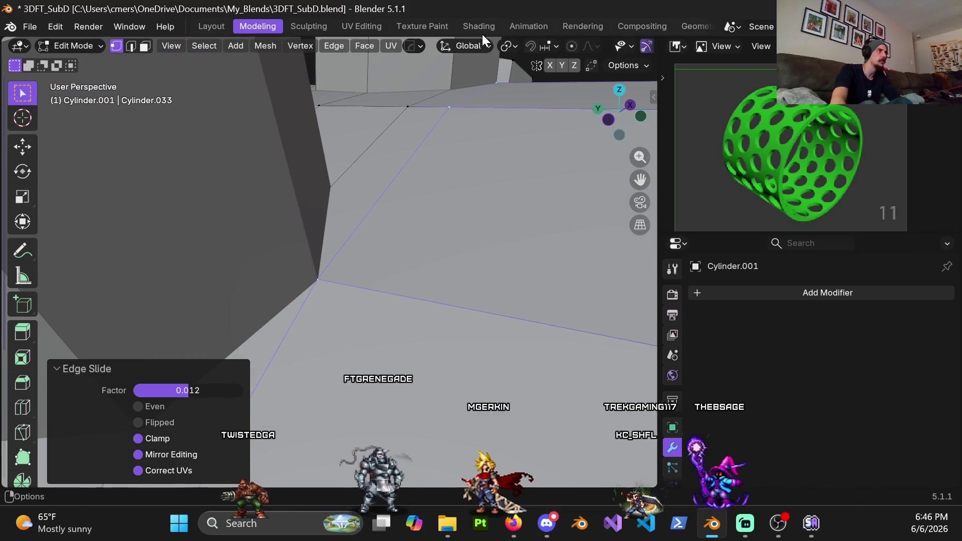
# Set the snap target to Edge and slide the loop to factor 0.008.
pyautogui.click(546, 43)
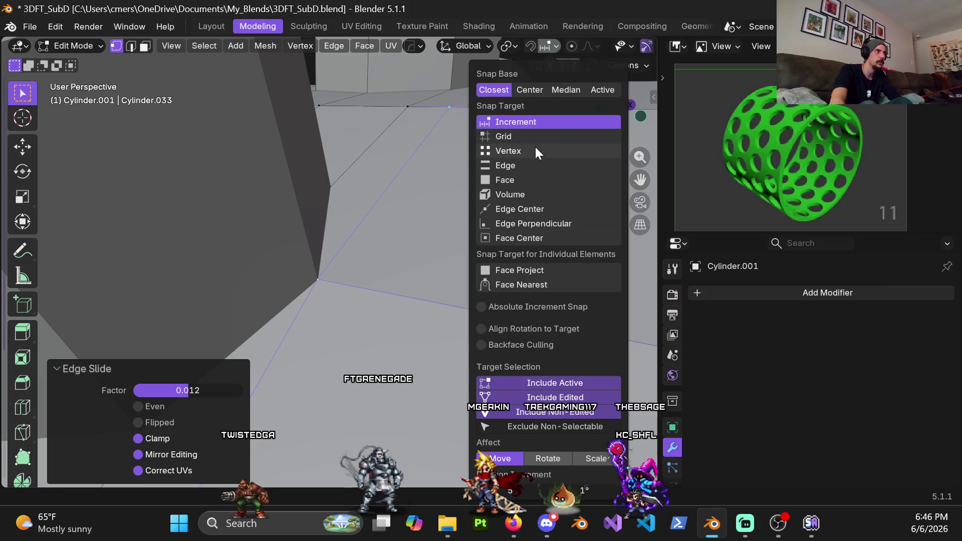
pyautogui.click(531, 165)
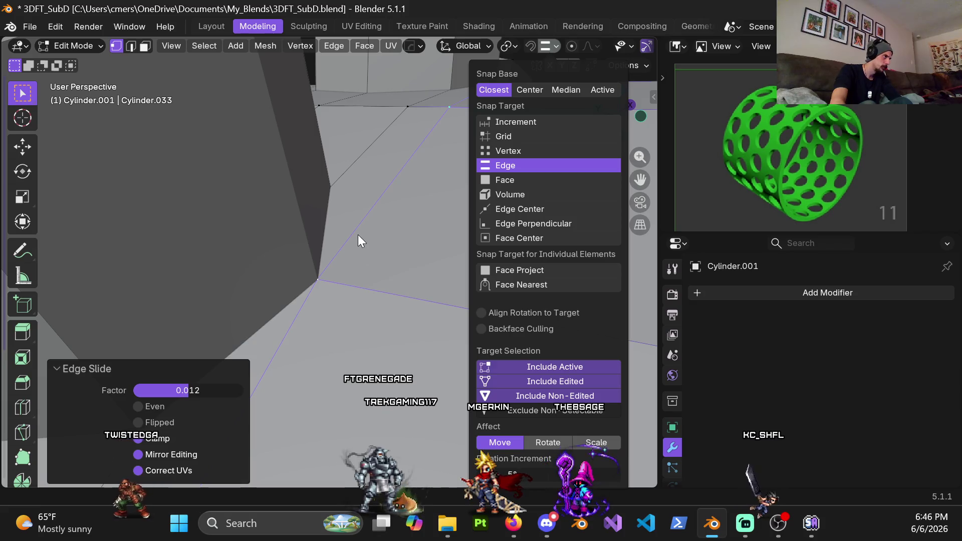
pyautogui.press('g')
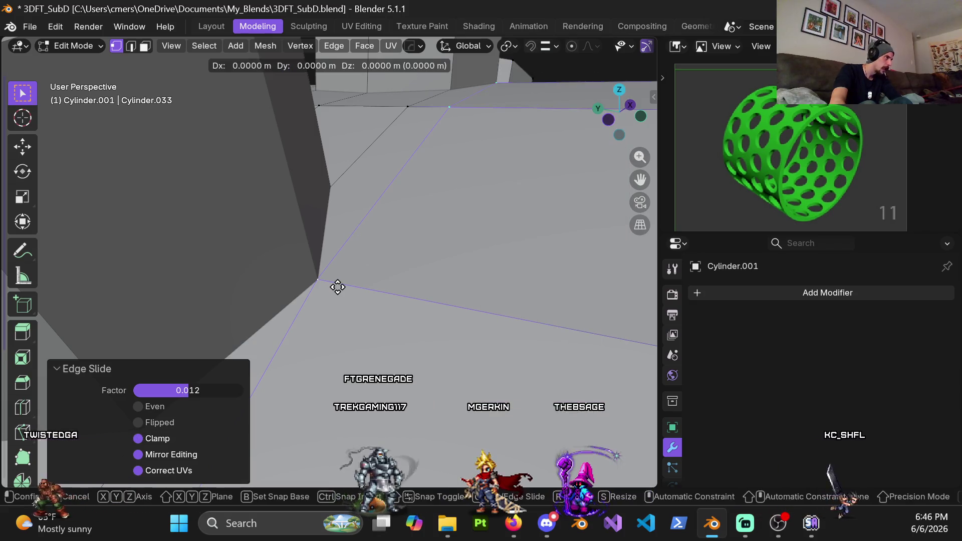
pyautogui.press('g')
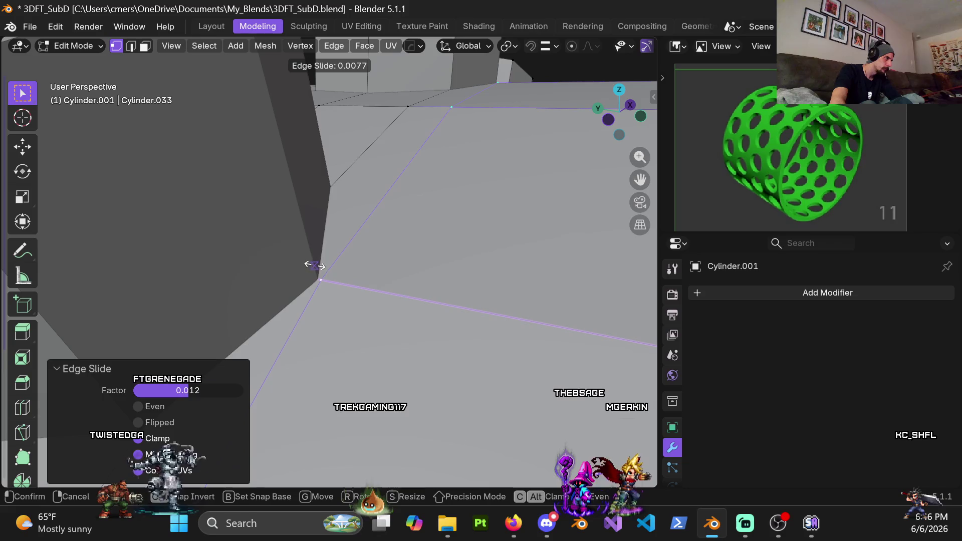
pyautogui.rightClick(290, 198)
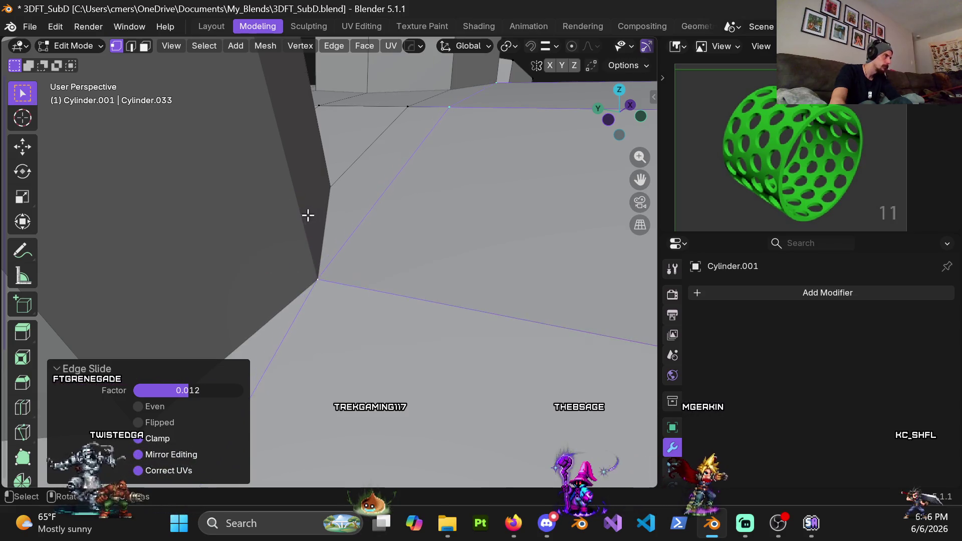
pyautogui.moveTo(304, 214); pyautogui.dragTo(311, 256, button='middle')
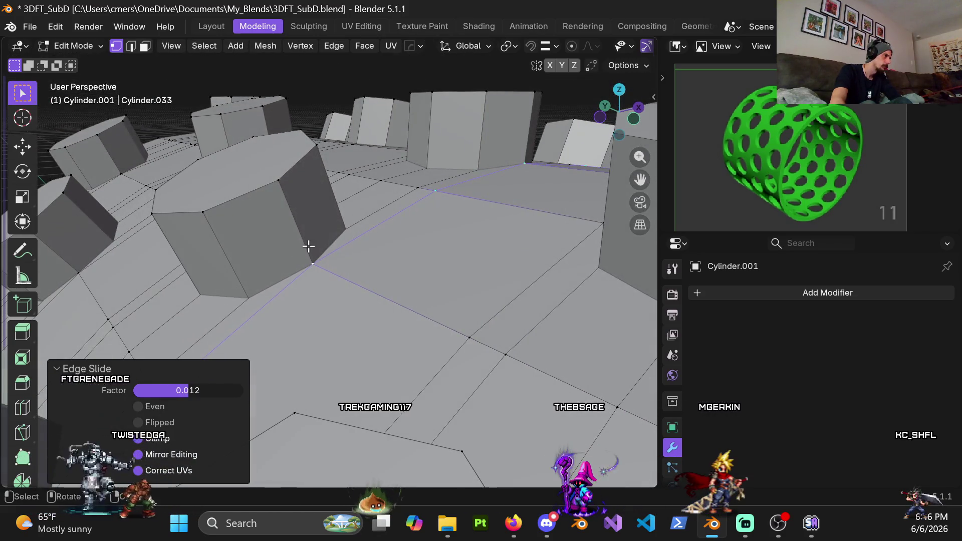
pyautogui.press('g')
pyautogui.press('g')
pyautogui.click(303, 250)
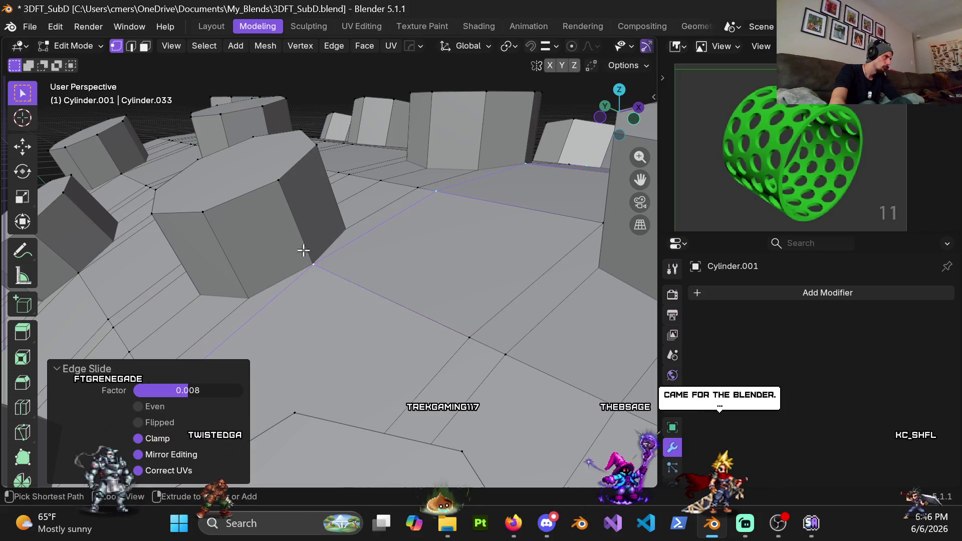
# Switch to wireframe display to check the slid loop around the stud corner.
pyautogui.scroll(4, 336, 265)
pyautogui.scroll(4, 371, 256)
pyautogui.moveTo(381, 245); pyautogui.dragTo(408, 272, button='middle')
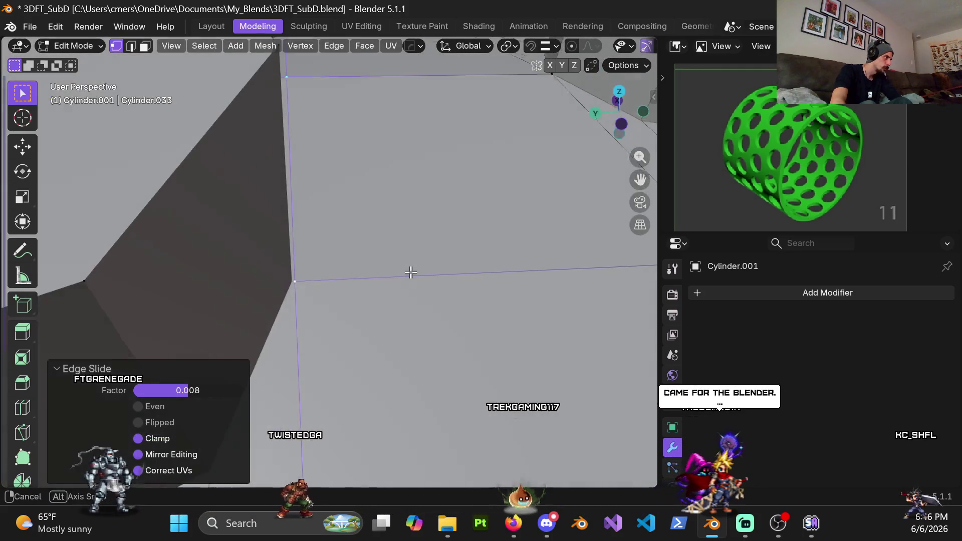
pyautogui.hotkey('shift', 'z')
pyautogui.moveTo(350, 303)
pyautogui.mouseDown(button='middle')
pyautogui.moveTo(354, 385)
pyautogui.moveTo(373, 365)
pyautogui.moveTo(363, 364)
pyautogui.mouseUp(button='middle')
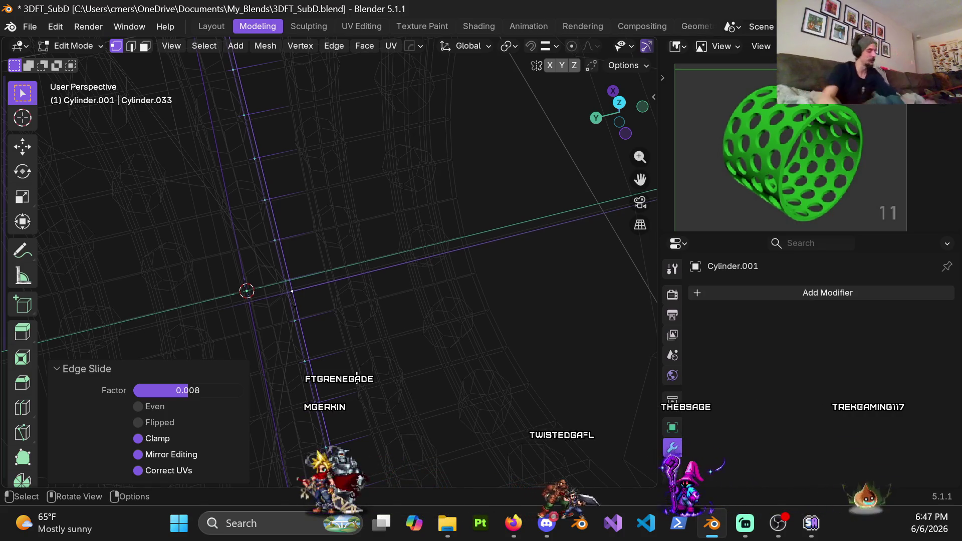
# In Top Ortho solid view, zoom onto the octagon's bottom vertex and edge-slide the selected loop.
pyautogui.moveTo(341, 360); pyautogui.dragTo(323, 273, button='middle')
pyautogui.press('KP_5')
pyautogui.press('KP_7')
pyautogui.scroll(3, 318, 256)
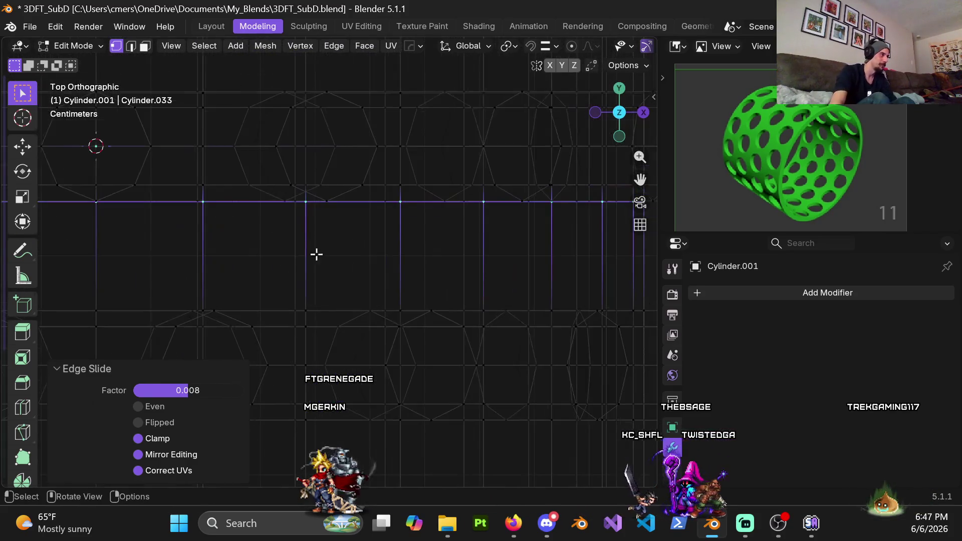
pyautogui.hotkey('shift', 'z')
pyautogui.keyDown('shift'); pyautogui.moveTo(311, 237); pyautogui.dragTo(350, 253, button='middle'); pyautogui.keyUp('shift')
pyautogui.scroll(4, 350, 253)
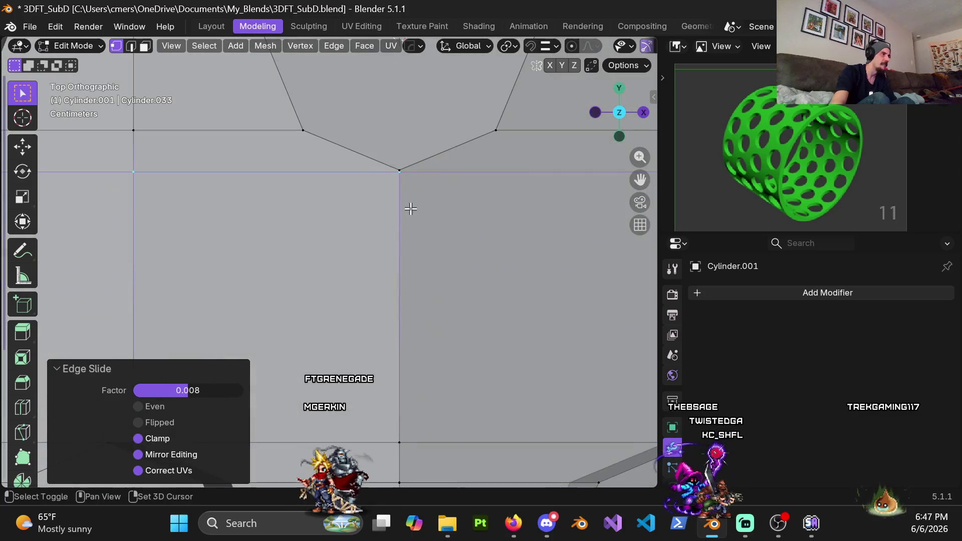
pyautogui.scroll(2, 346, 316)
pyautogui.scroll(3, 333, 327)
pyautogui.keyDown('shift'); pyautogui.moveTo(333, 344); pyautogui.dragTo(358, 290, button='middle'); pyautogui.keyUp('shift')
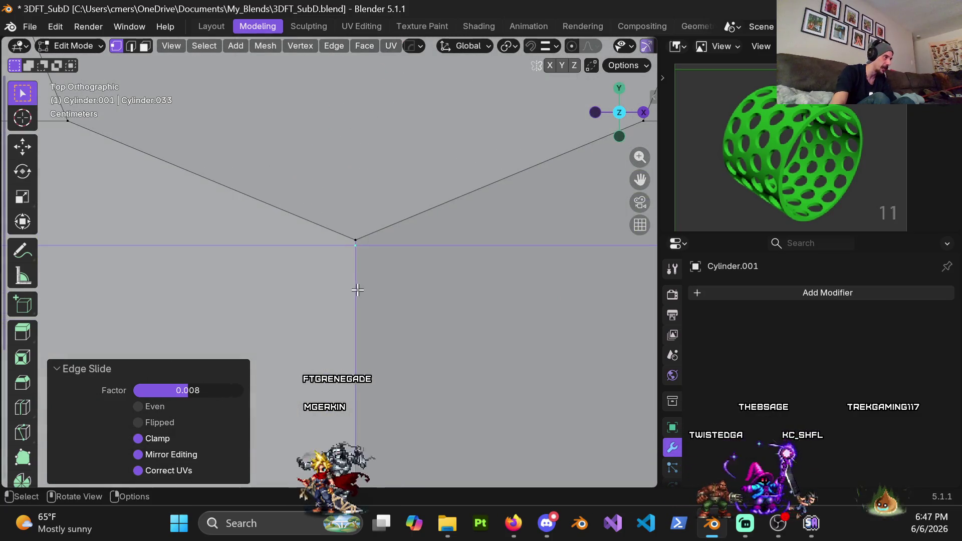
pyautogui.scroll(5, 371, 301)
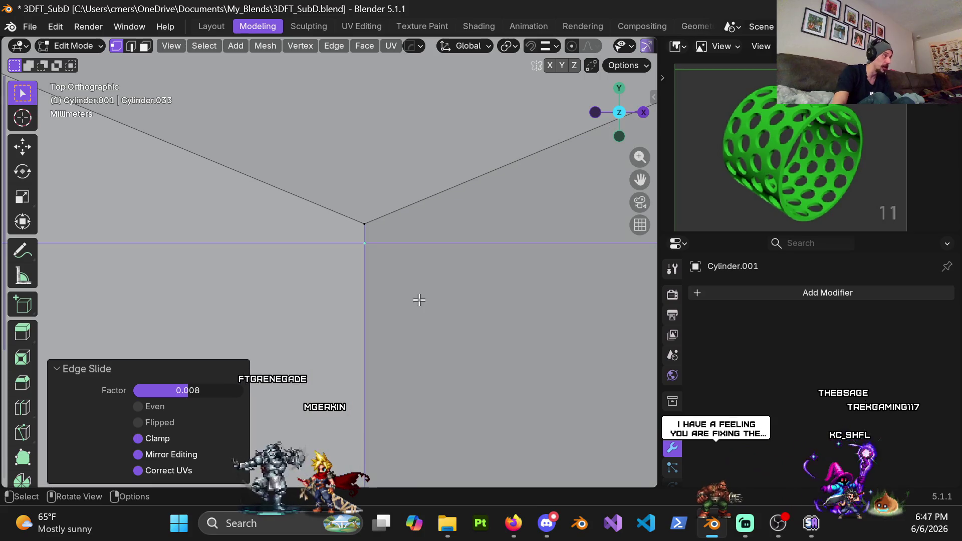
pyautogui.scroll(4, 223, 266)
pyautogui.moveTo(342, 338)
pyautogui.keyDown('shift'); pyautogui.mouseDown(button='middle')
pyautogui.moveTo(394, 314)
pyautogui.moveTo(488, 294)
pyautogui.mouseUp(button='middle'); pyautogui.keyUp('shift')
pyautogui.scroll(4, 453, 303)
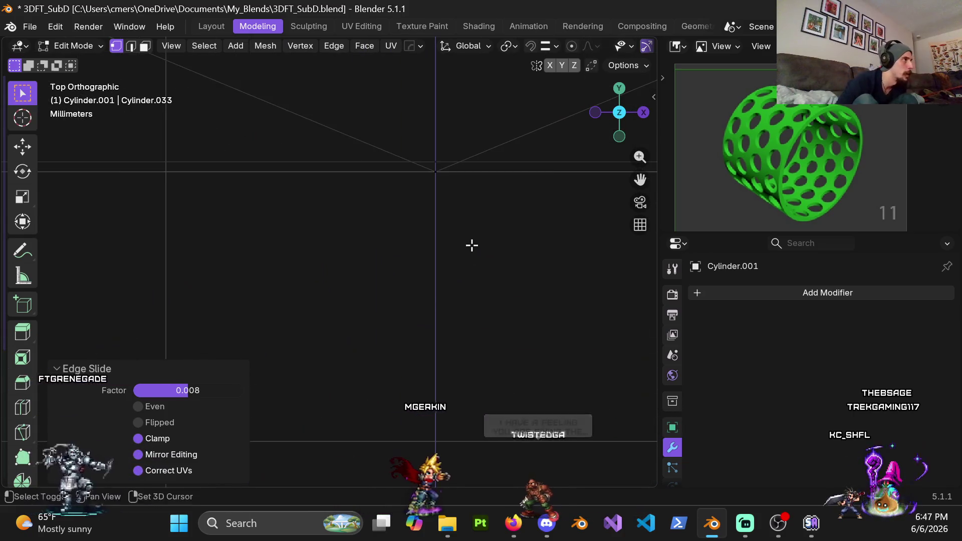
pyautogui.scroll(-2, 458, 290)
pyautogui.press('g')
pyautogui.press('g')
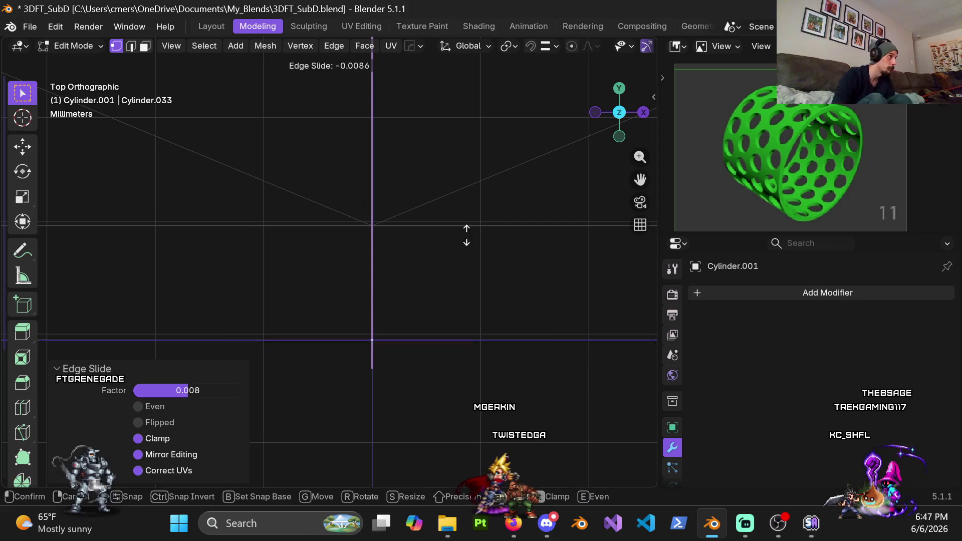
pyautogui.click(406, 261)
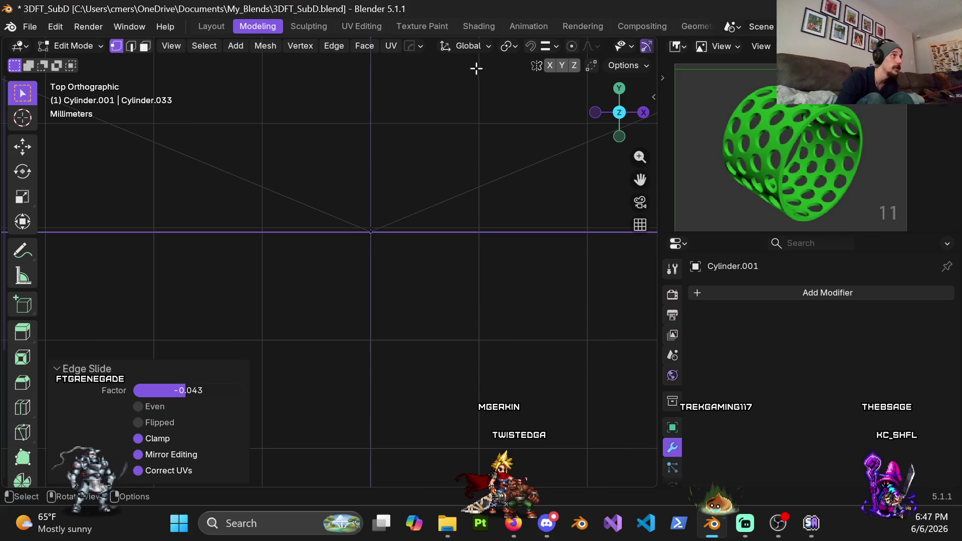
# Set snapping to Increment and slide the loop level in two small passes.
pyautogui.click(554, 46)
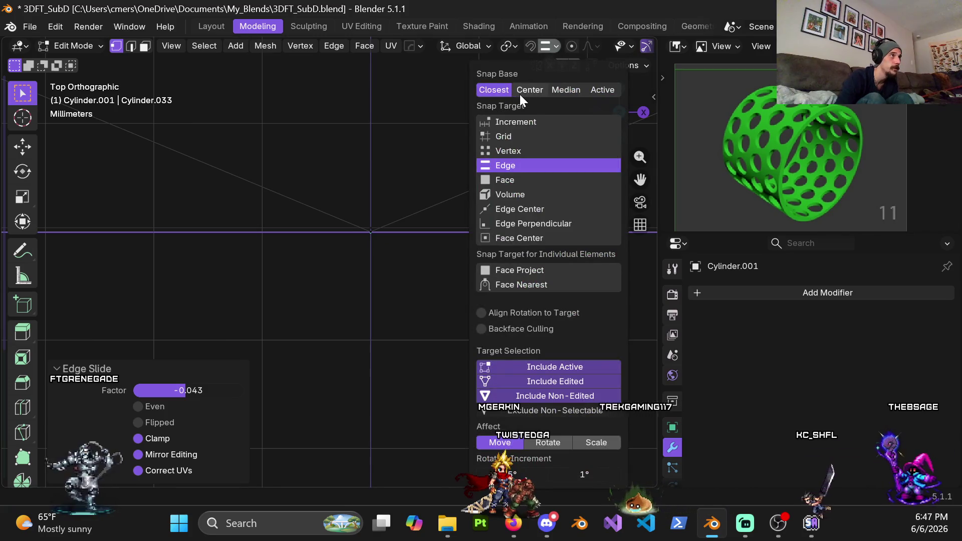
pyautogui.click(506, 125)
pyautogui.keyDown('shift'); pyautogui.moveTo(311, 288); pyautogui.dragTo(344, 278, button='middle'); pyautogui.keyUp('shift')
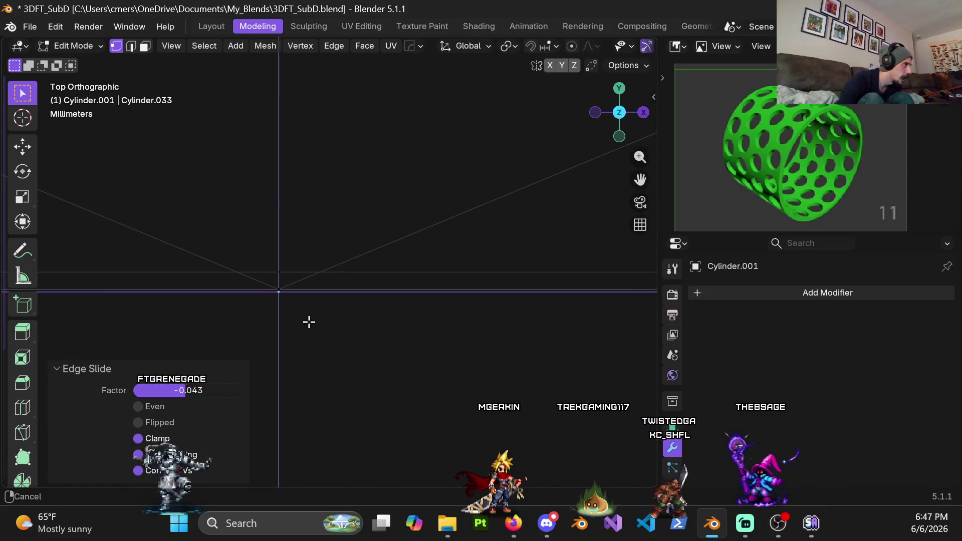
pyautogui.keyDown('shift'); pyautogui.moveTo(308, 322); pyautogui.dragTo(329, 335, button='middle'); pyautogui.keyUp('shift')
pyautogui.press('g')
pyautogui.press('g')
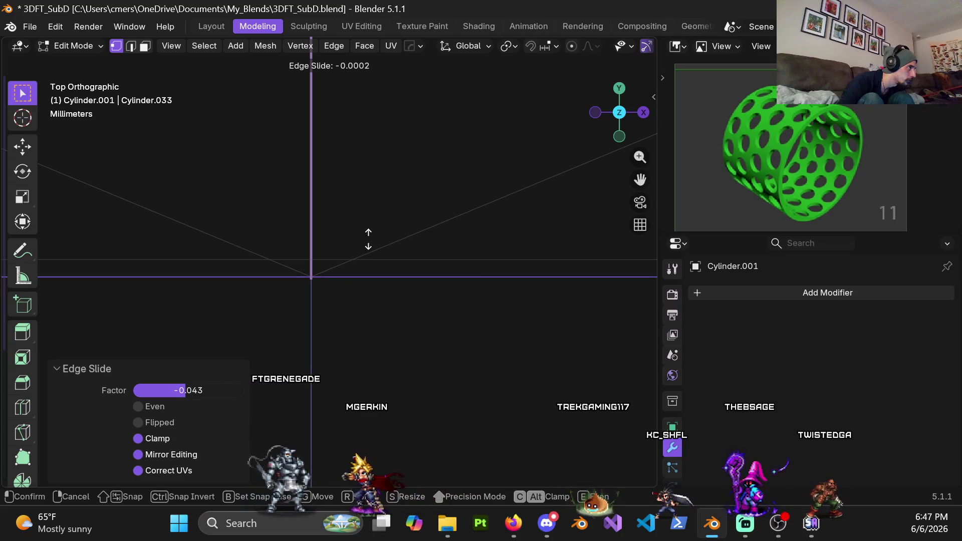
pyautogui.click(370, 238)
pyautogui.press('g')
pyautogui.press('g')
pyautogui.click(343, 313)
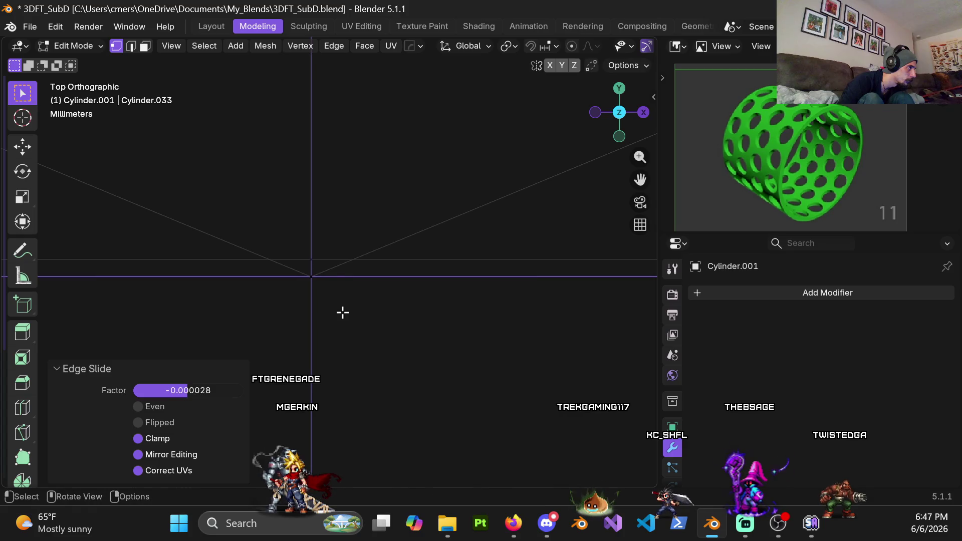
# Slide the neighbouring edge loop, then adjust it again from the Bottom view.
pyautogui.keyDown('alt'); pyautogui.click(338, 261); pyautogui.keyUp('alt')
pyautogui.press('g')
pyautogui.press('g')
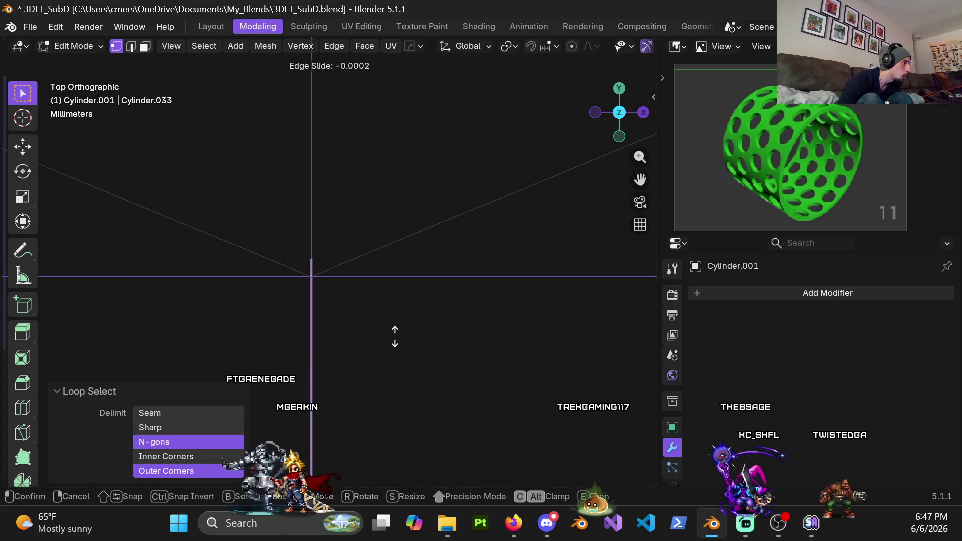
pyautogui.click(396, 336)
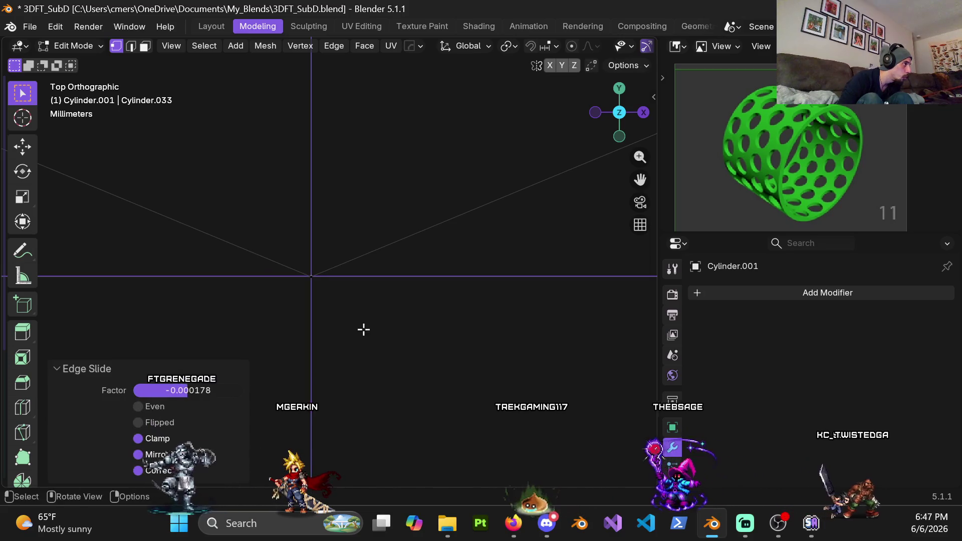
pyautogui.press('ctrl+KP_7')
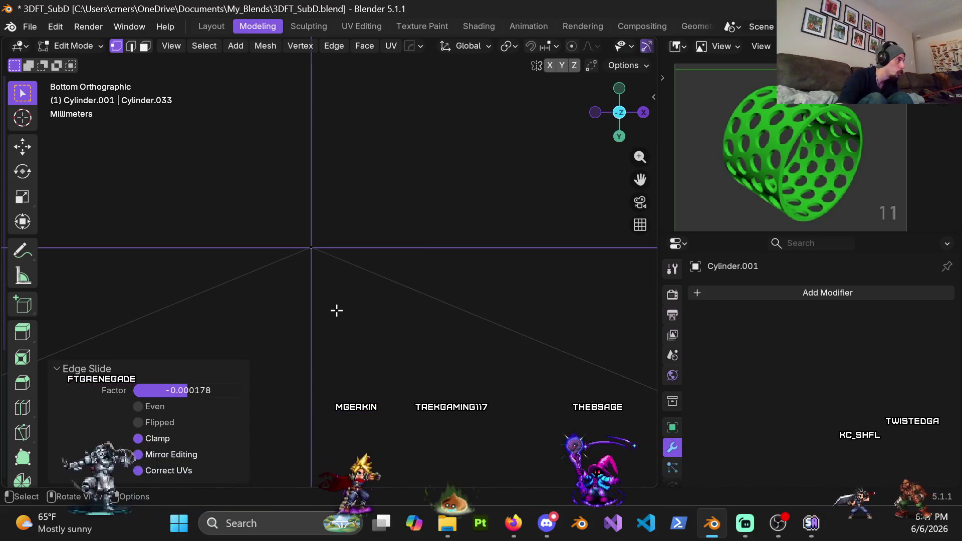
pyautogui.press('g')
pyautogui.press('g')
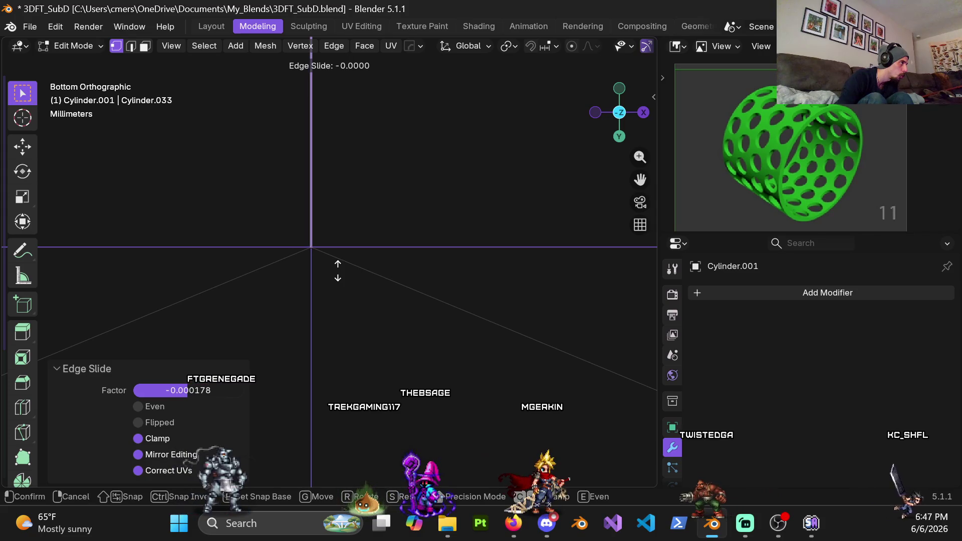
pyautogui.click(338, 271)
# Across the hole pattern, select another edge loop and return to wireframe shading.
pyautogui.scroll(-2, 335, 272)
pyautogui.scroll(-2, 324, 276)
pyautogui.scroll(-1, 335, 287)
pyautogui.scroll(-1, 331, 299)
pyautogui.scroll(-2, 308, 304)
pyautogui.keyDown('shift'); pyautogui.moveTo(296, 303); pyautogui.dragTo(388, 238, button='middle'); pyautogui.keyUp('shift')
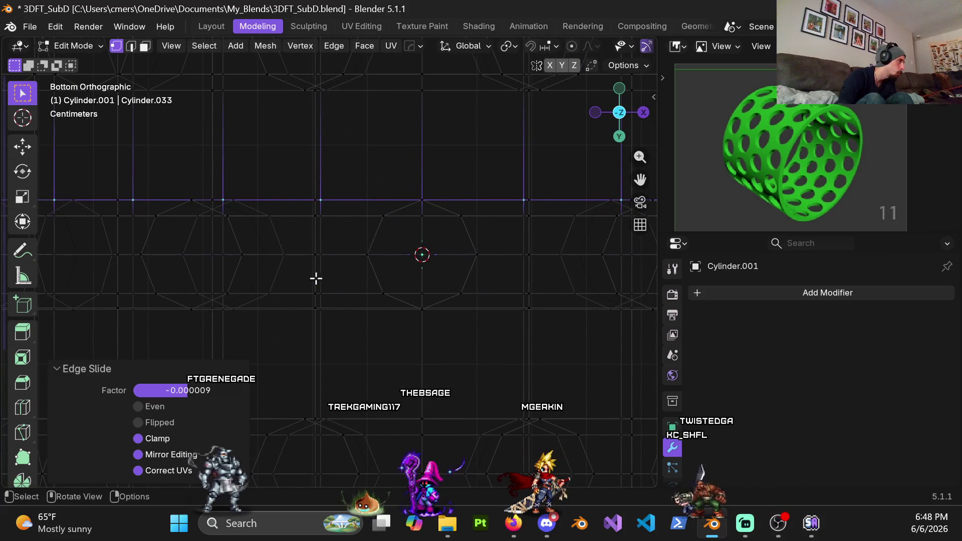
pyautogui.scroll(2, 391, 303)
pyautogui.scroll(2, 318, 295)
pyautogui.scroll(1, 251, 291)
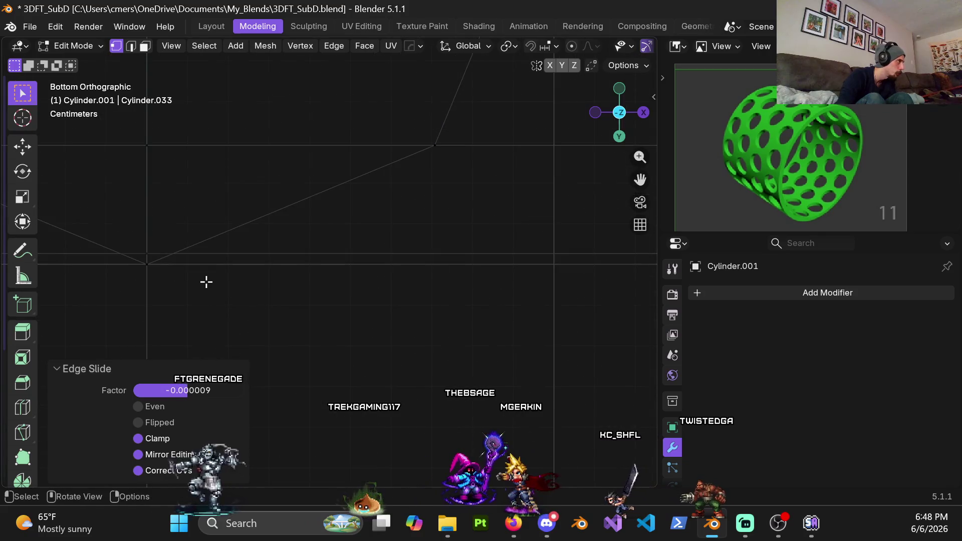
pyautogui.press('z')
pyautogui.click(375, 300)
pyautogui.moveTo(181, 265)
pyautogui.keyDown('shift'); pyautogui.mouseDown(button='middle')
pyautogui.moveTo(320, 255)
pyautogui.moveTo(358, 268)
pyautogui.moveTo(387, 258)
pyautogui.mouseUp(button='middle'); pyautogui.keyUp('shift')
pyautogui.keyDown('alt'); pyautogui.click(354, 249); pyautogui.keyUp('alt')
pyautogui.press('z')
pyautogui.click(279, 260)
# In Bottom Ortho, slide that loop twice until its offset is near zero.
pyautogui.scroll(2, 279, 252)
pyautogui.press('ctrl+KP_7')
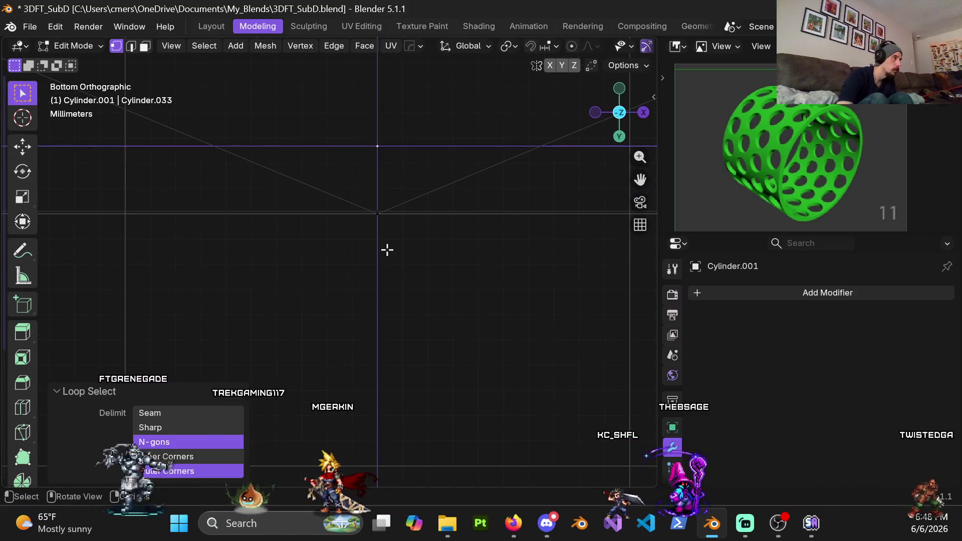
pyautogui.keyDown('shift'); pyautogui.moveTo(382, 225); pyautogui.dragTo(316, 318, button='middle'); pyautogui.keyUp('shift')
pyautogui.scroll(-3, 365, 256)
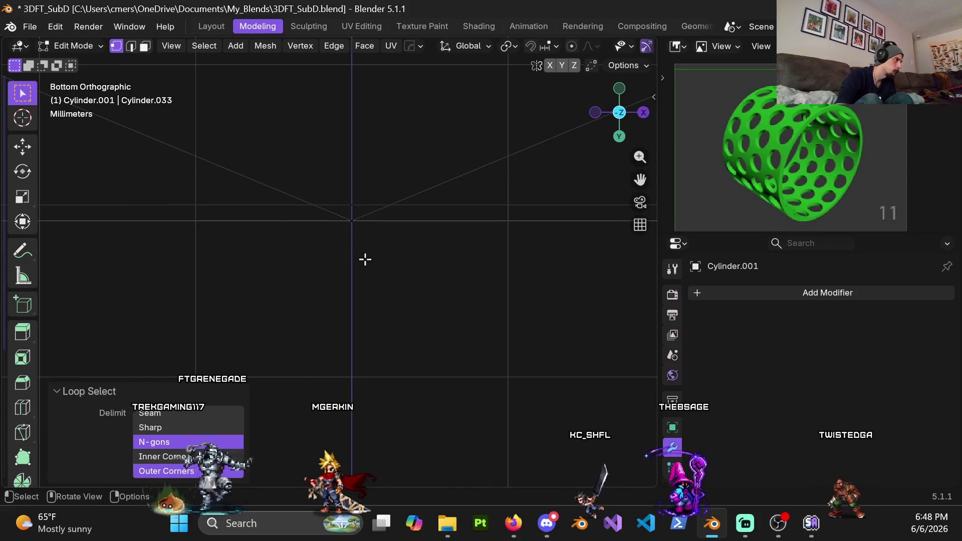
pyautogui.press('g')
pyautogui.press('g')
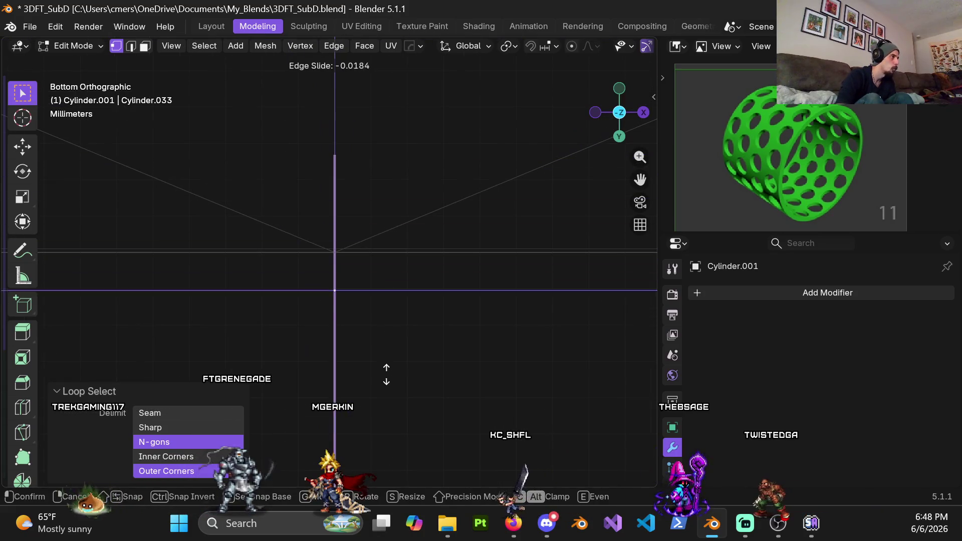
pyautogui.click(393, 339)
pyautogui.moveTo(385, 316)
pyautogui.keyDown('shift'); pyautogui.mouseDown(button='middle')
pyautogui.moveTo(420, 271)
pyautogui.moveTo(411, 312)
pyautogui.mouseUp(button='middle'); pyautogui.keyUp('shift')
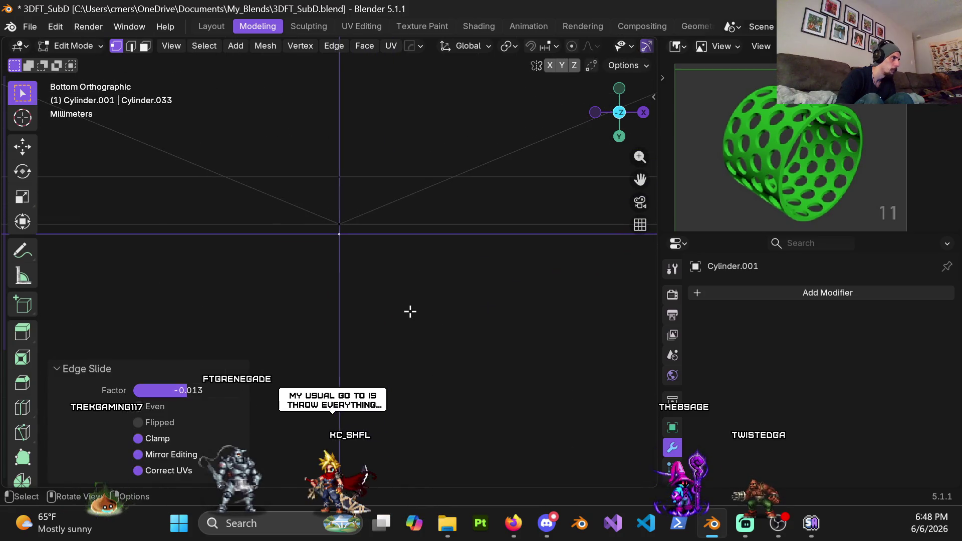
pyautogui.press('g')
pyautogui.press('g')
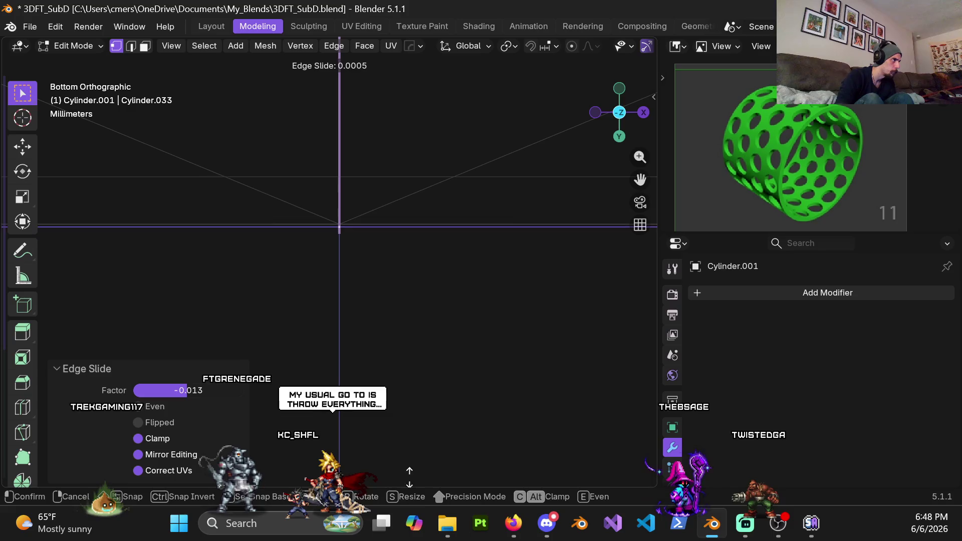
pyautogui.click(421, 368)
# Select the next horizontal loop and slide it flat in Top view (factor −0.000507).
pyautogui.keyDown('alt'); pyautogui.click(363, 176); pyautogui.keyUp('alt')
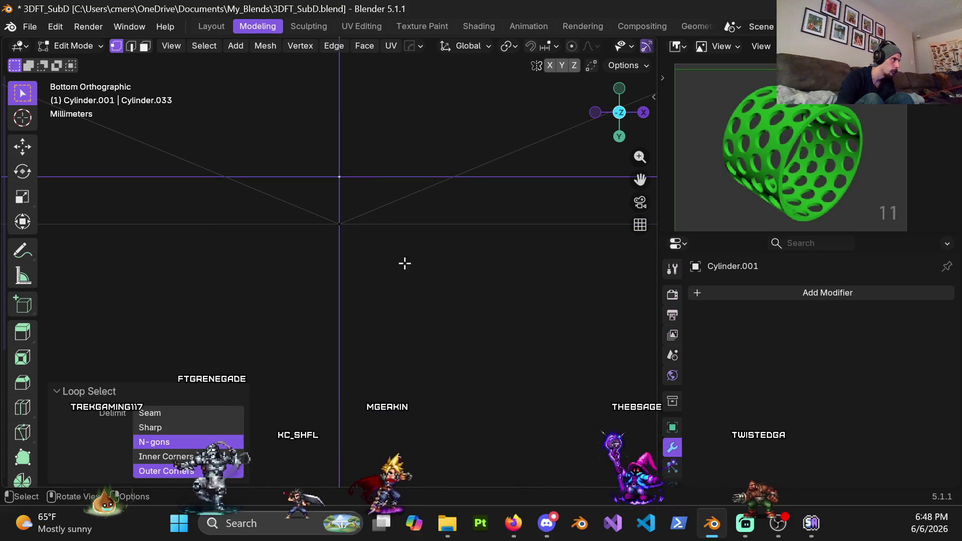
pyautogui.press('KP_7')
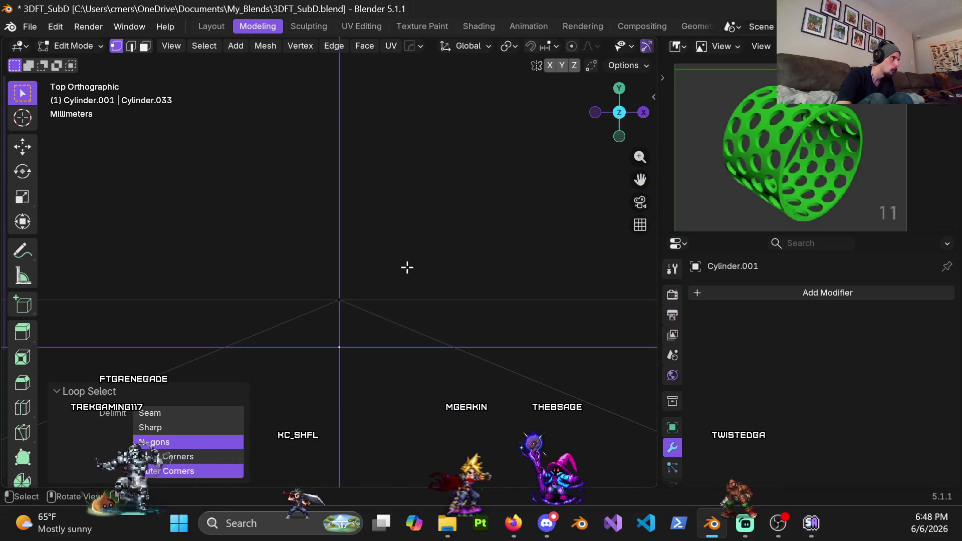
pyautogui.press('g')
pyautogui.press('g')
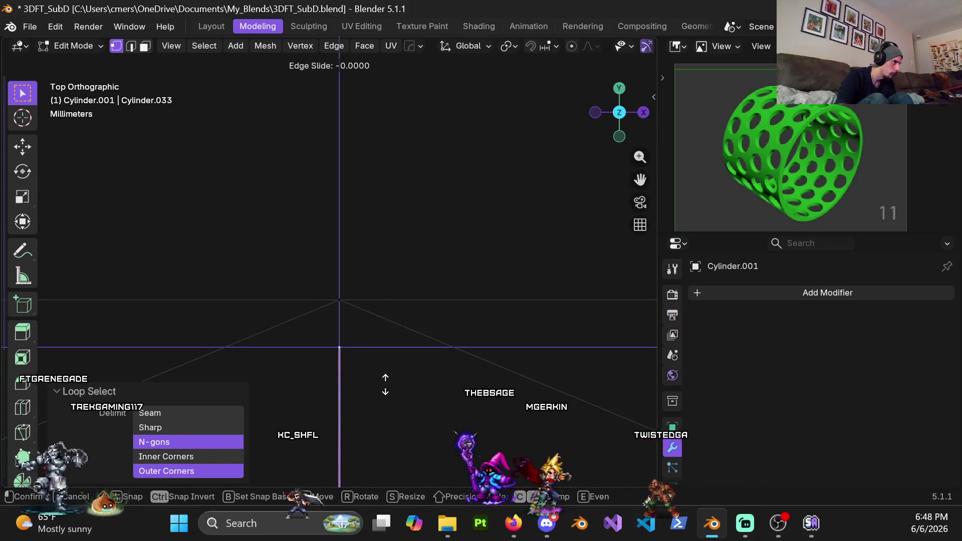
pyautogui.click(397, 311)
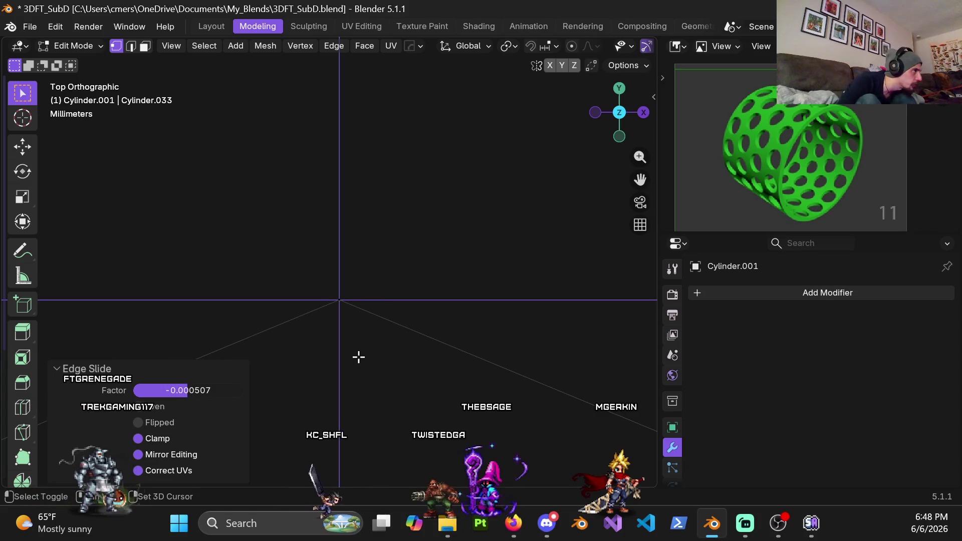
pyautogui.scroll(-2, 364, 353)
pyautogui.scroll(-1, 368, 344)
pyautogui.scroll(-3, 359, 352)
pyautogui.scroll(-3, 361, 333)
pyautogui.scroll(-2, 362, 318)
pyautogui.scroll(-1, 350, 317)
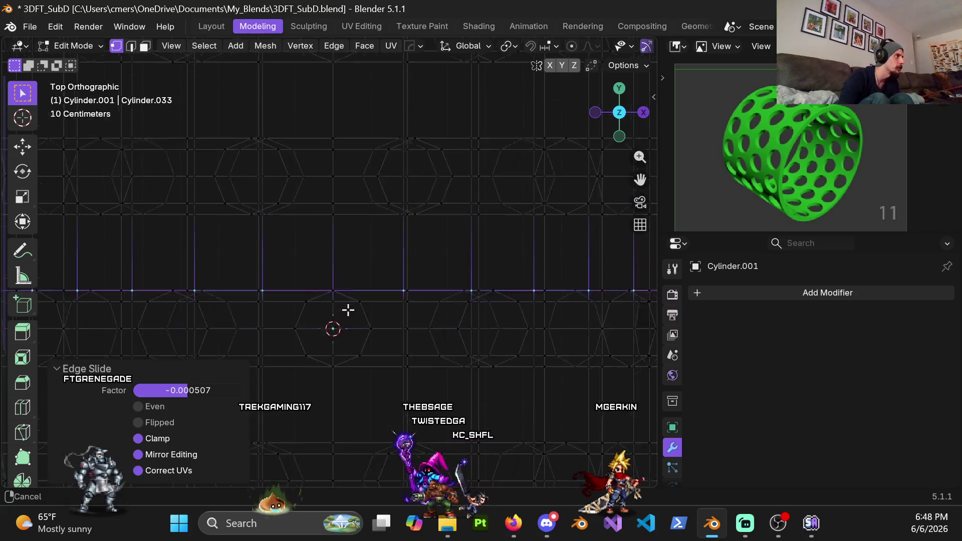
pyautogui.moveTo(347, 316)
pyautogui.mouseDown(button='middle')
pyautogui.moveTo(334, 271)
pyautogui.moveTo(356, 249)
pyautogui.mouseUp(button='middle')
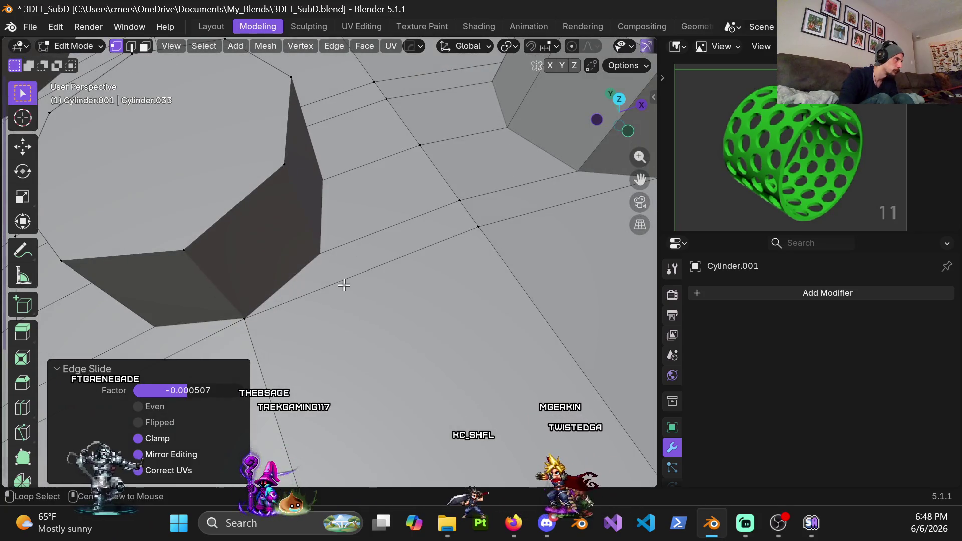
# Select an edge loop beside a hole and check it in Top Ortho.
pyautogui.keyDown('alt'); pyautogui.click(344, 285); pyautogui.keyUp('alt')
pyautogui.press('KP_7')
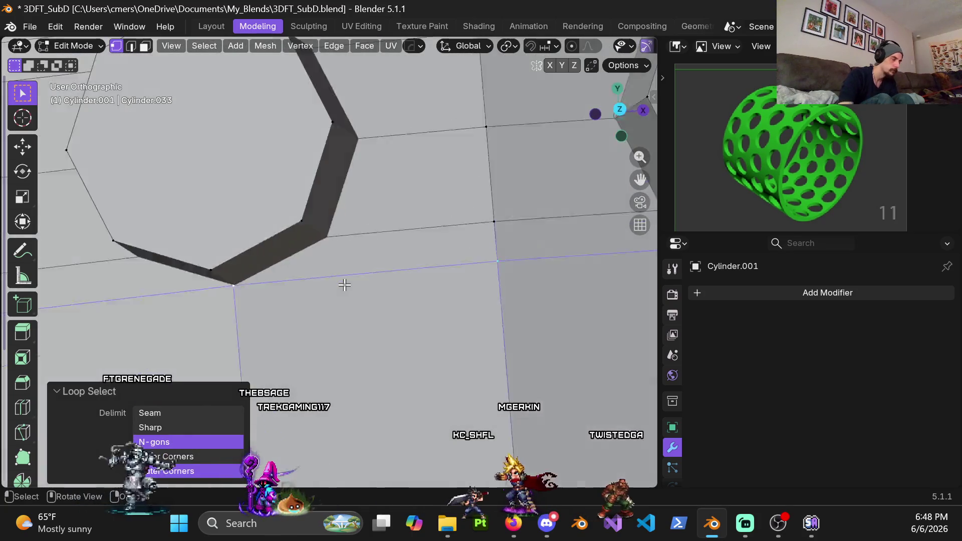
pyautogui.moveTo(456, 303)
pyautogui.keyDown('shift'); pyautogui.mouseDown(button='middle')
pyautogui.moveTo(96, 264)
pyautogui.moveTo(388, 266)
pyautogui.moveTo(436, 223)
pyautogui.mouseUp(button='middle'); pyautogui.keyUp('shift')
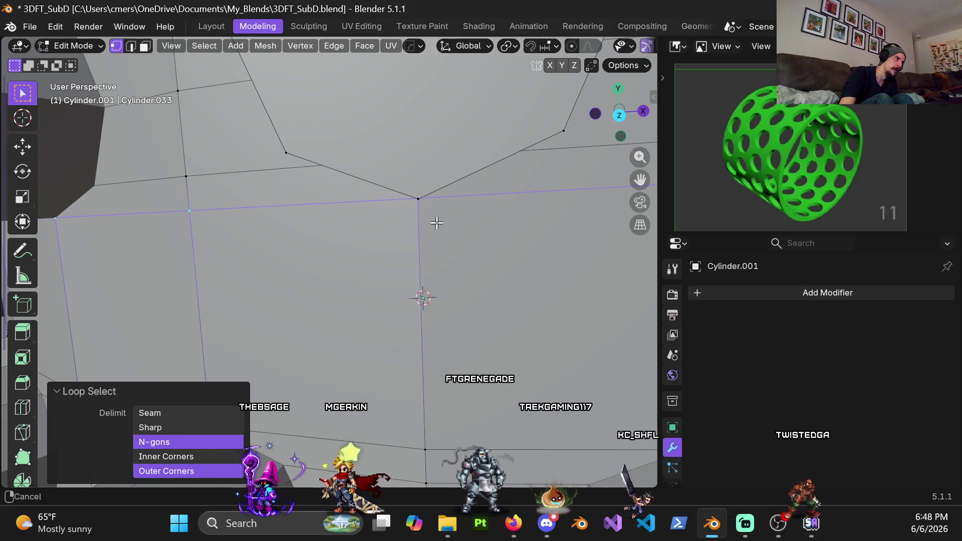
# From Right Ortho, zoom out, switch to Object Mode and box-select the row of objects.
pyautogui.press('KP_3')
pyautogui.scroll(-6, 427, 232)
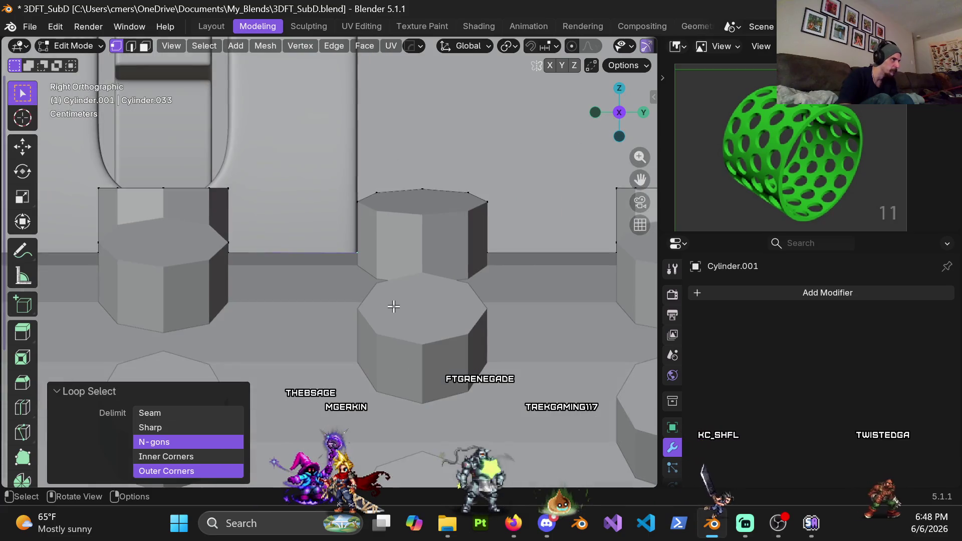
pyautogui.scroll(-5, 396, 326)
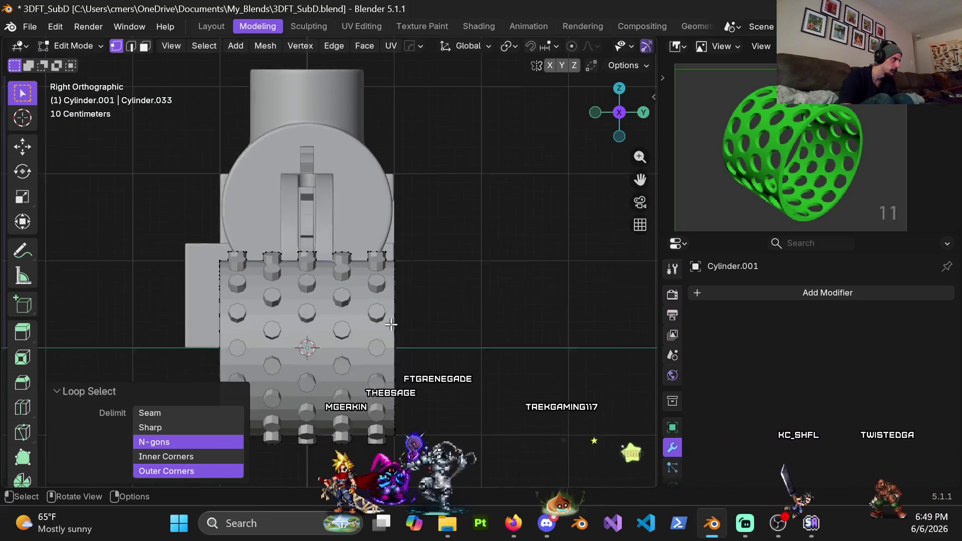
pyautogui.scroll(-2, 334, 299)
pyautogui.press('Tab')
pyautogui.moveTo(215, 273)
pyautogui.mouseDown(button='middle')
pyautogui.moveTo(516, 298)
pyautogui.moveTo(398, 308)
pyautogui.mouseUp(button='middle')
pyautogui.moveTo(183, 185); pyautogui.dragTo(448, 361)
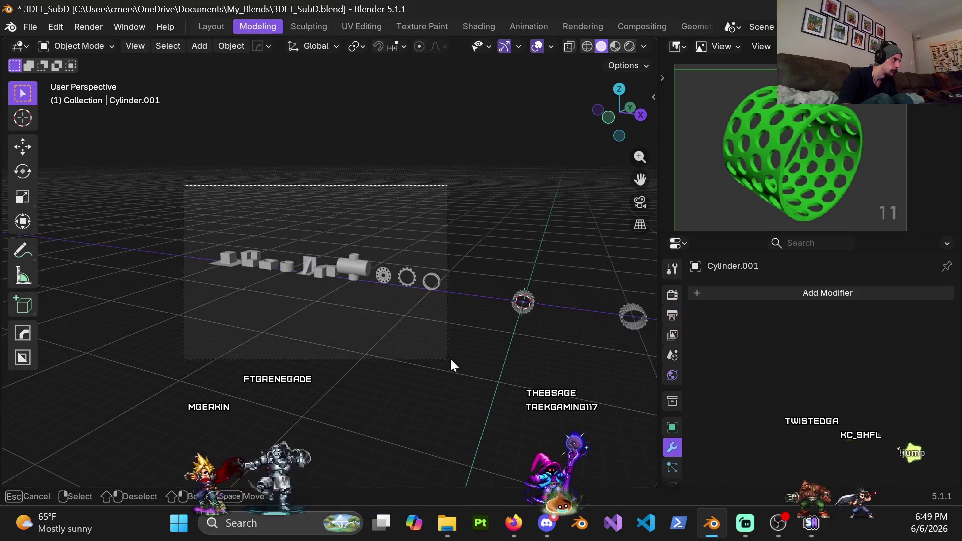
# Hide the object row and two right rings, then frame the remaining ring.
pyautogui.press('h')
pyautogui.moveTo(454, 355); pyautogui.dragTo(297, 305, button='middle')
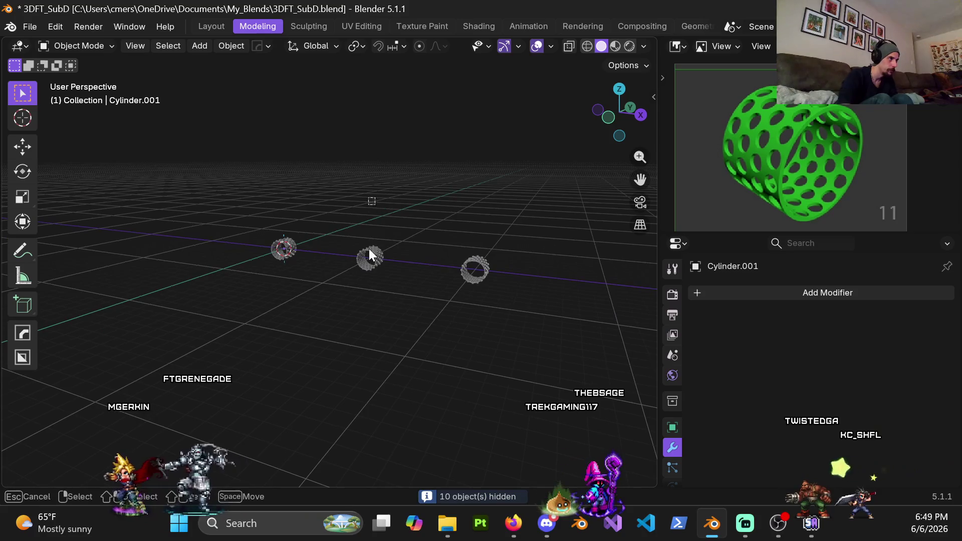
pyautogui.moveTo(372, 200); pyautogui.dragTo(492, 330)
pyautogui.press('h')
pyautogui.click(291, 251)
pyautogui.press('KP_Decimal')
pyautogui.hotkey('shift', 'd')
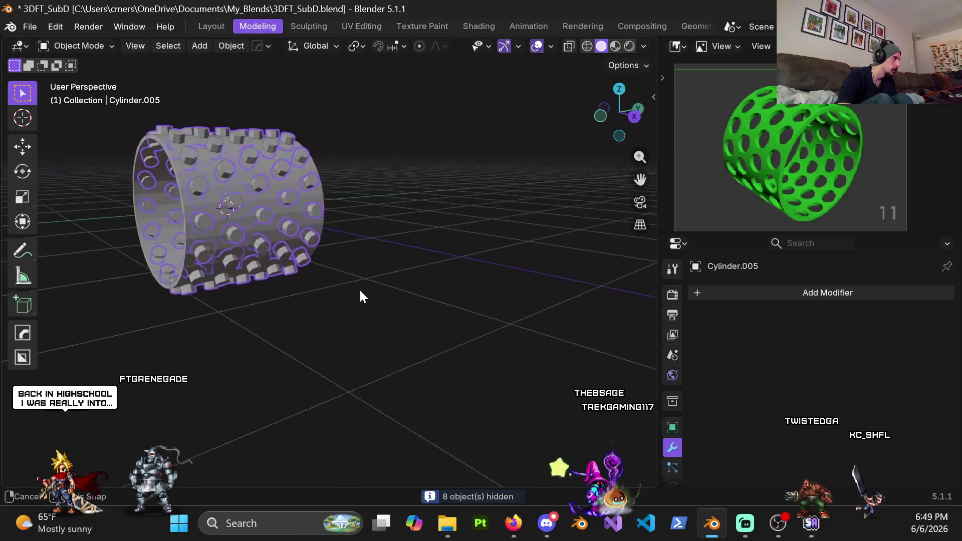
pyautogui.press('Escape')
pyautogui.press('KP_3')
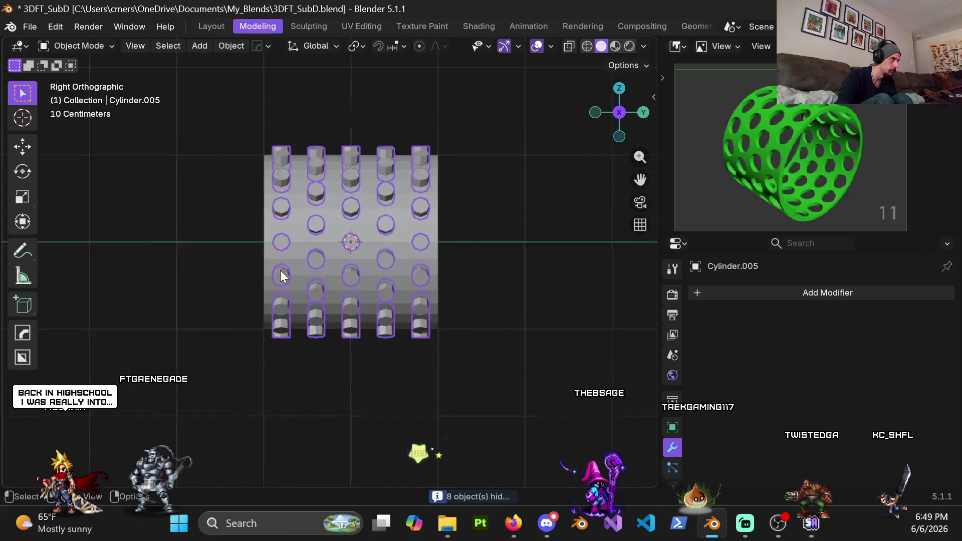
# Inspect the cutter rows' spacing in Right Ortho, then orbit to an end-on view.
pyautogui.scroll(9, 281, 276)
pyautogui.scroll(-8, 419, 233)
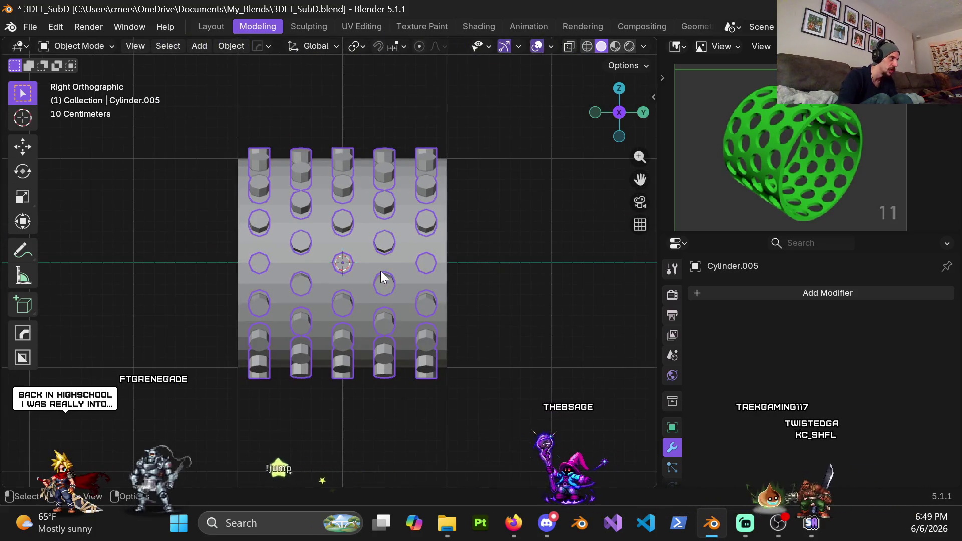
pyautogui.scroll(1, 386, 245)
pyautogui.scroll(3, 339, 261)
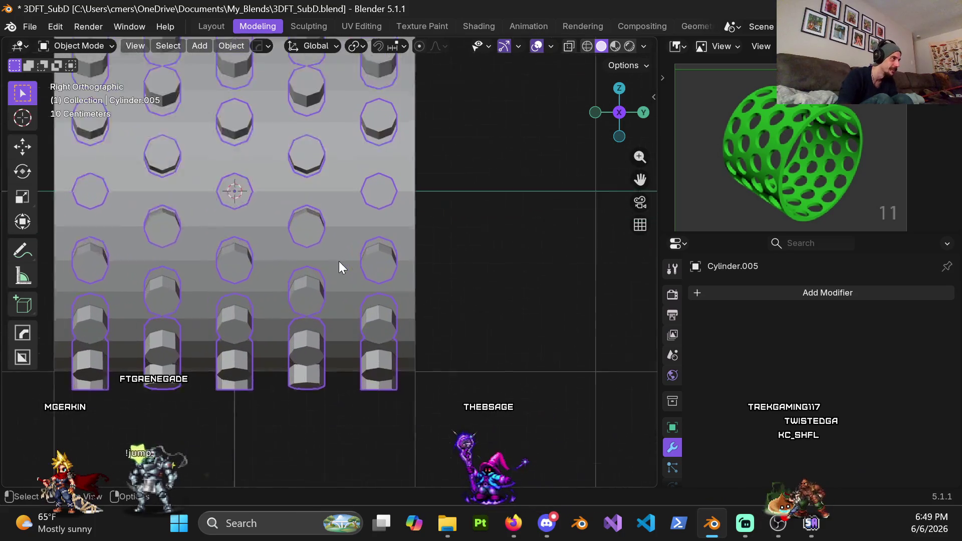
pyautogui.keyDown('shift'); pyautogui.moveTo(329, 237); pyautogui.dragTo(382, 309, button='middle'); pyautogui.keyUp('shift')
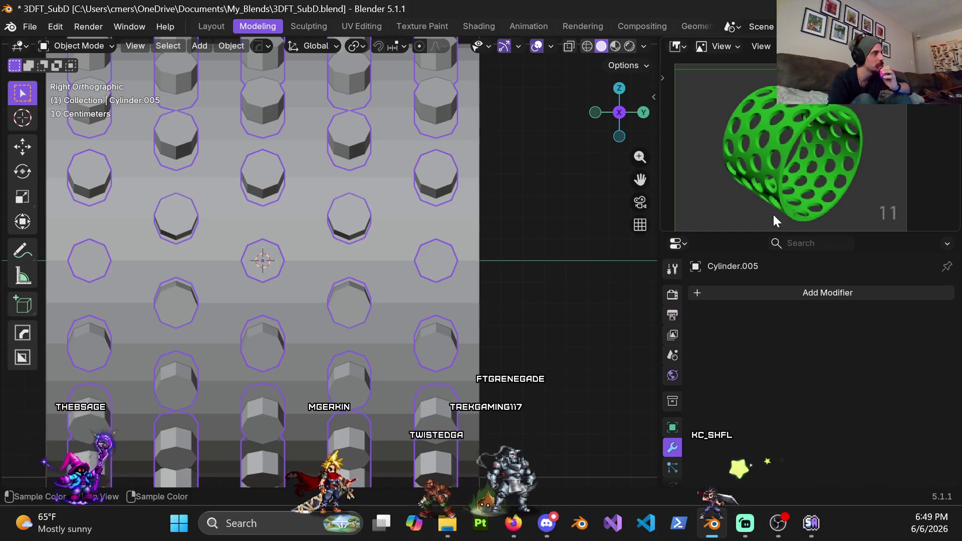
pyautogui.moveTo(256, 346); pyautogui.dragTo(358, 335, button='middle')
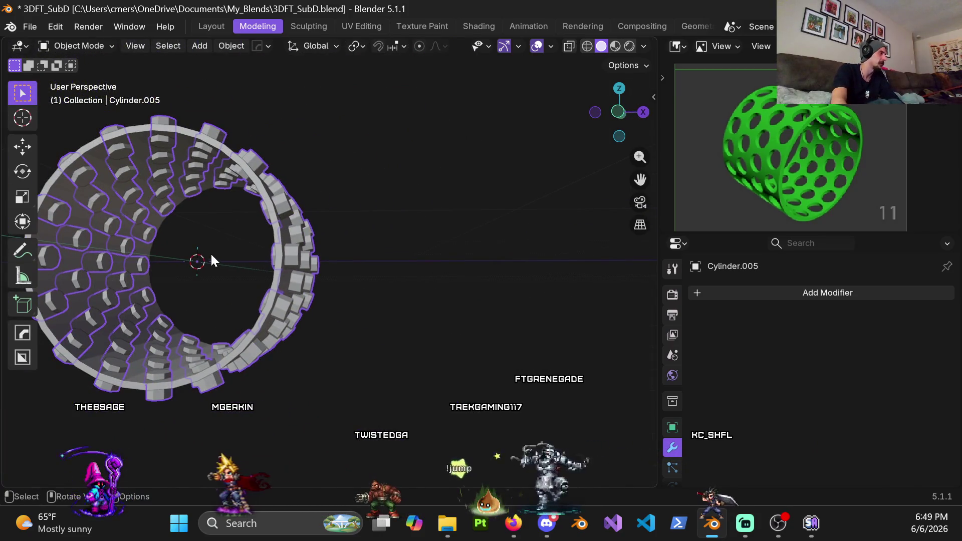
pyautogui.moveTo(197, 226); pyautogui.dragTo(359, 299, button='middle')
pyautogui.moveTo(359, 266)
pyautogui.mouseDown(button='middle')
pyautogui.moveTo(344, 248)
pyautogui.moveTo(369, 259)
pyautogui.mouseUp(button='middle')
# In Cylinder.001's Edit Mode, Edge Slide the selected loop between the octagonal hole rows.
pyautogui.click(350, 251)
pyautogui.press('Tab')
pyautogui.scroll(5, 369, 259)
pyautogui.scroll(3, 363, 201)
pyautogui.keyDown('alt'); pyautogui.click(375, 189); pyautogui.keyUp('alt')
pyautogui.scroll(-8, 375, 188)
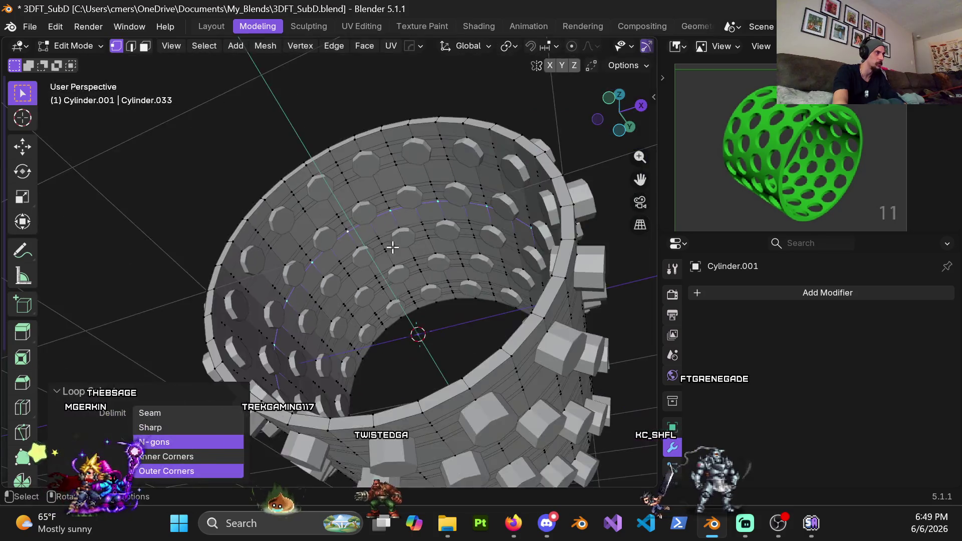
pyautogui.moveTo(374, 188); pyautogui.dragTo(430, 314, button='middle')
pyautogui.press('g')
pyautogui.press('g')
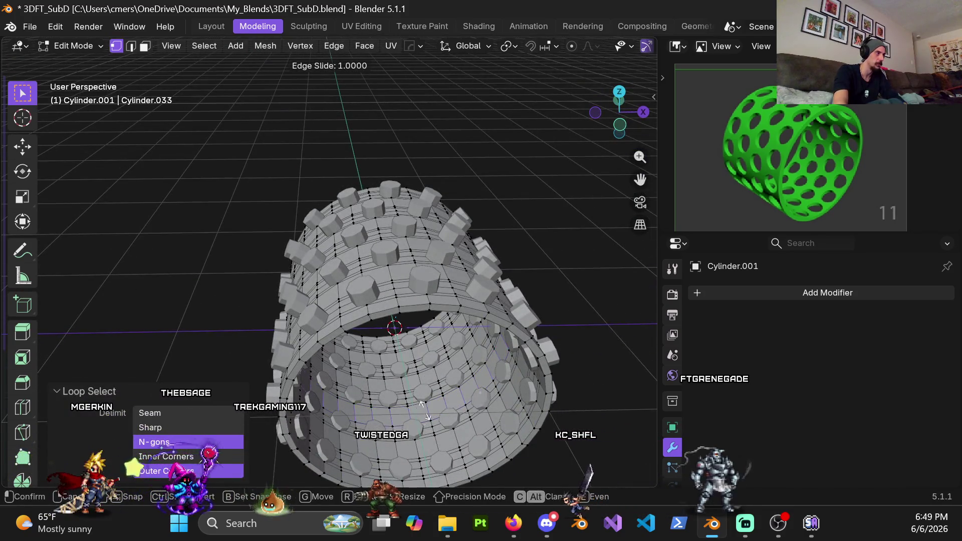
pyautogui.moveTo(419, 410); pyautogui.dragTo(461, 404, button='middle')
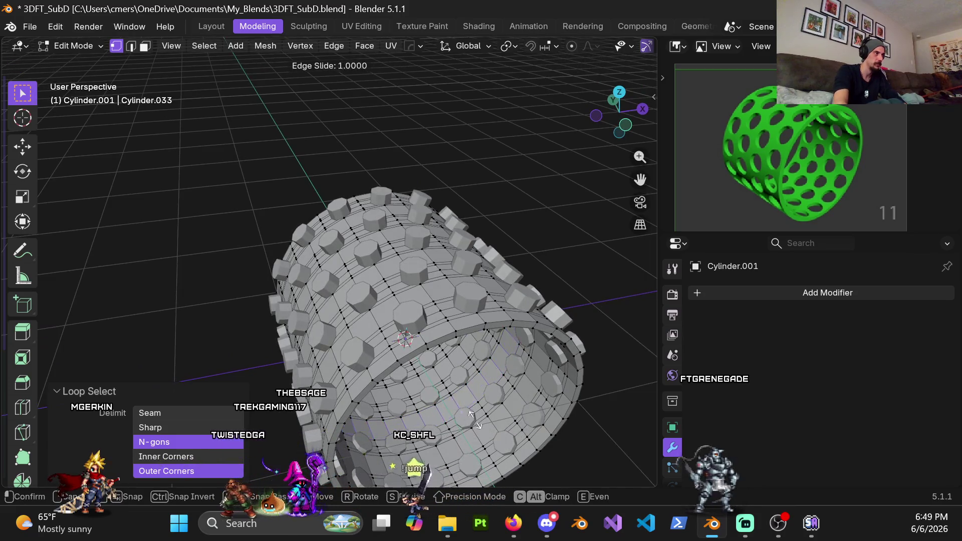
pyautogui.click(485, 403)
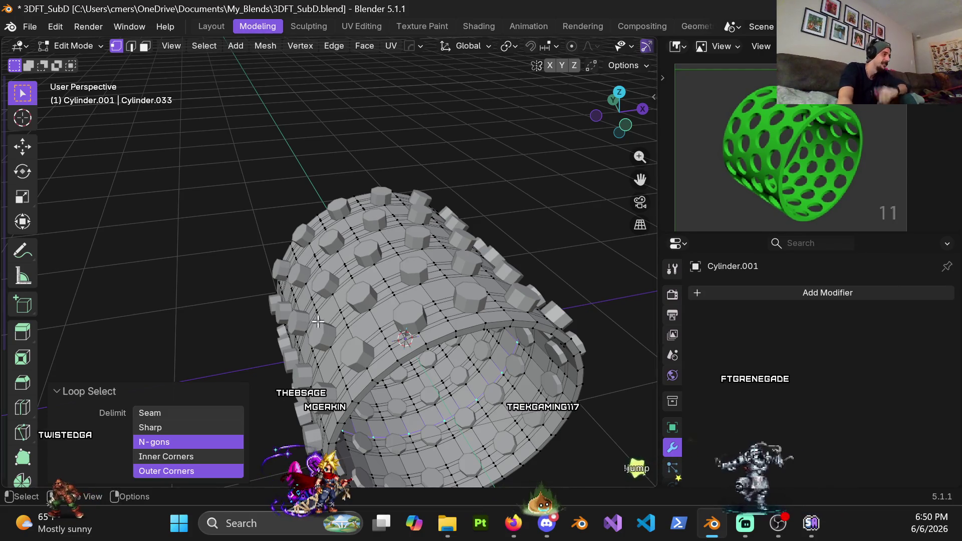
pyautogui.moveTo(317, 367); pyautogui.dragTo(429, 294, button='middle')
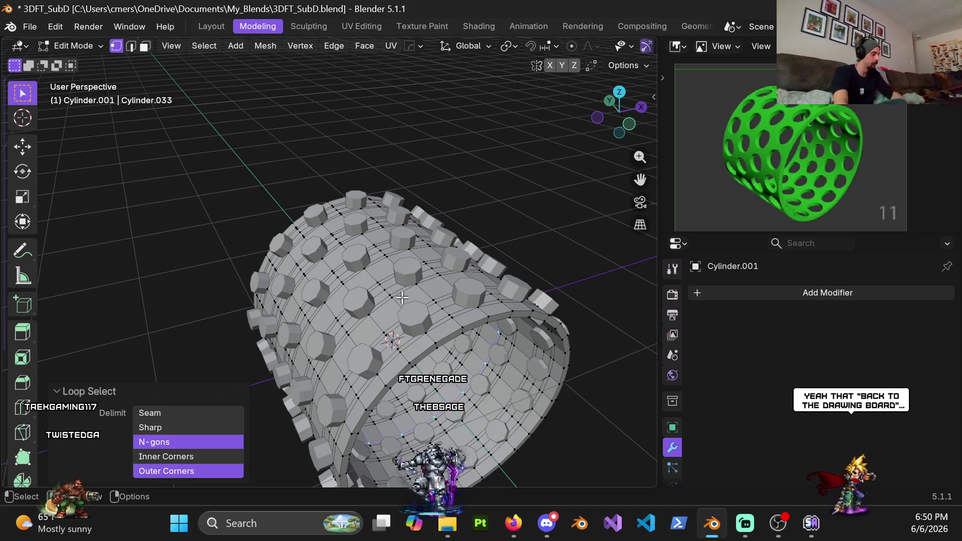
pyautogui.press('z')
pyautogui.click(440, 296)
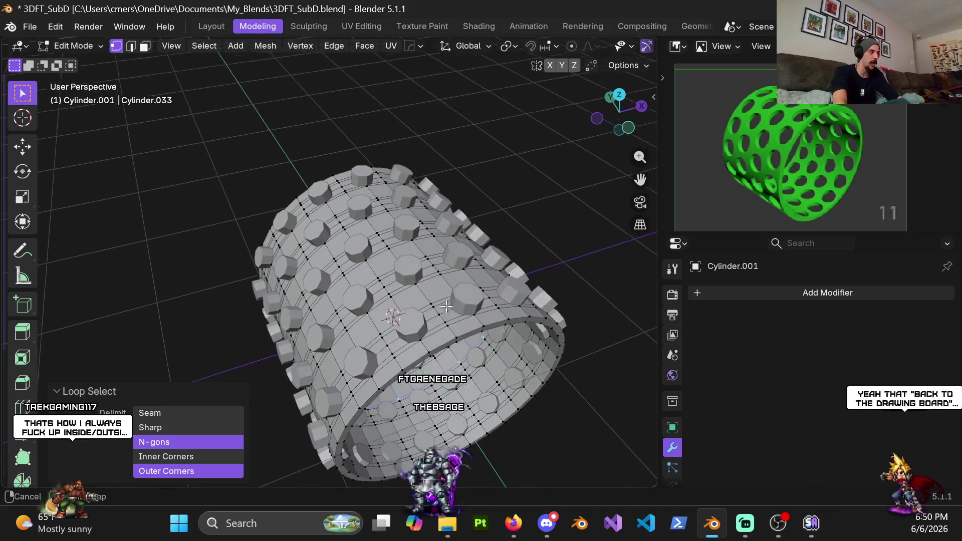
pyautogui.scroll(3, 351, 311)
pyautogui.moveTo(350, 310); pyautogui.dragTo(309, 343, button='middle')
pyautogui.scroll(4, 310, 343)
pyautogui.moveTo(338, 400); pyautogui.dragTo(308, 375, button='middle')
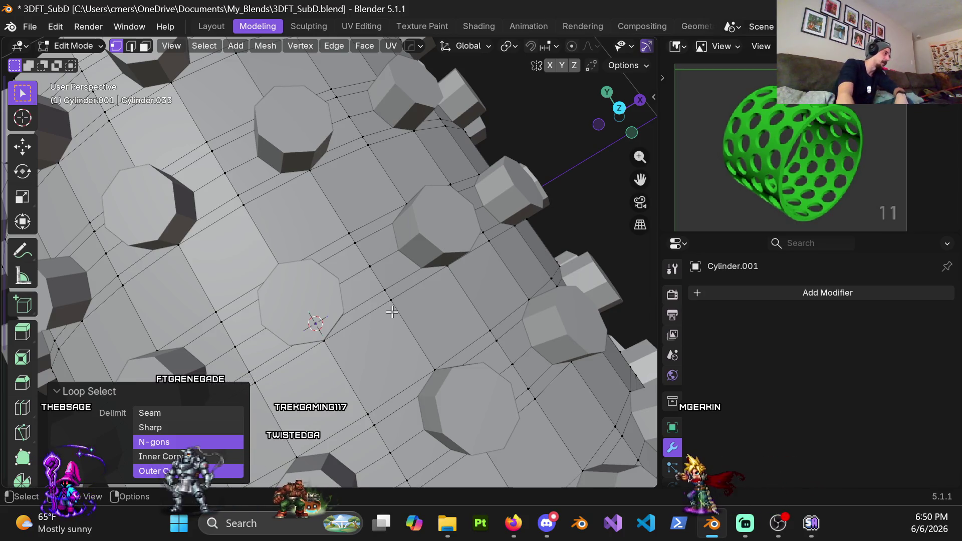
pyautogui.moveTo(392, 311); pyautogui.dragTo(411, 283, button='middle')
pyautogui.press('KP_7')
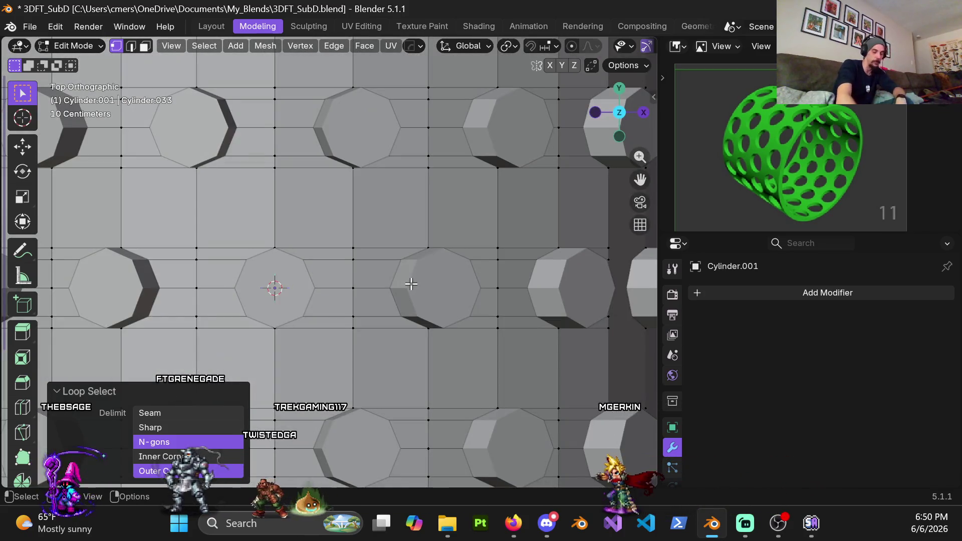
pyautogui.press('KP_3')
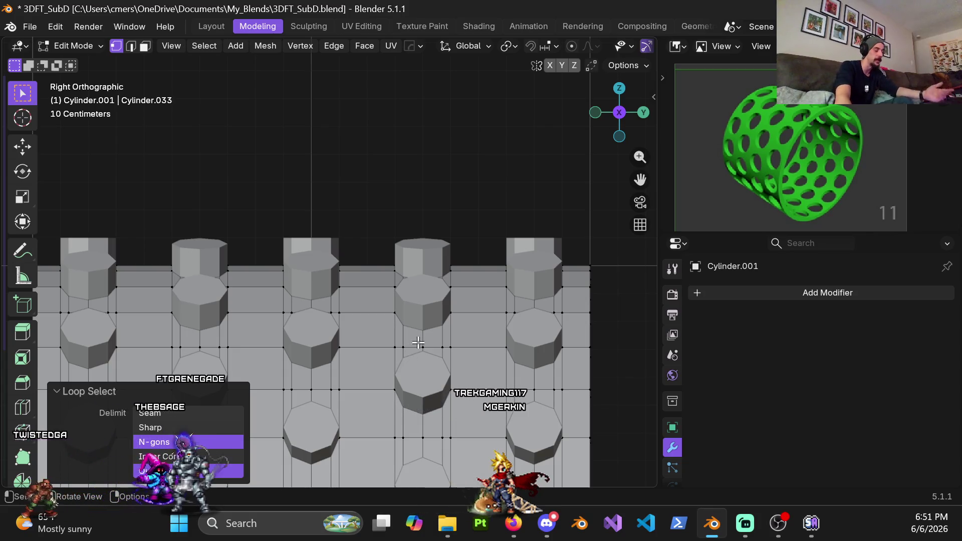
pyautogui.keyDown('shift'); pyautogui.scroll(-3, 412, 369); pyautogui.keyUp('shift')
pyautogui.keyDown('shift'); pyautogui.scroll(-3, 354, 243); pyautogui.keyUp('shift')
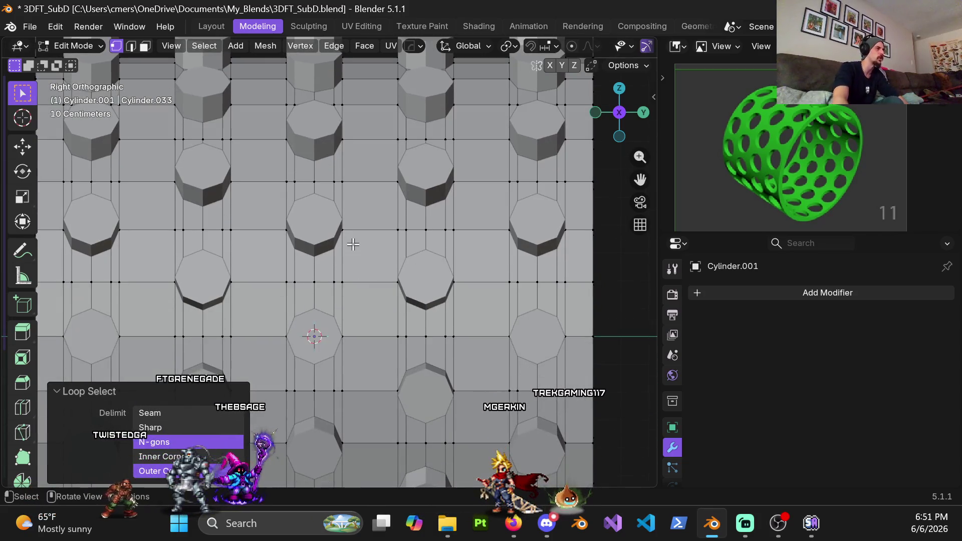
pyautogui.scroll(1, 351, 251)
pyautogui.scroll(2, 366, 258)
pyautogui.scroll(1, 386, 268)
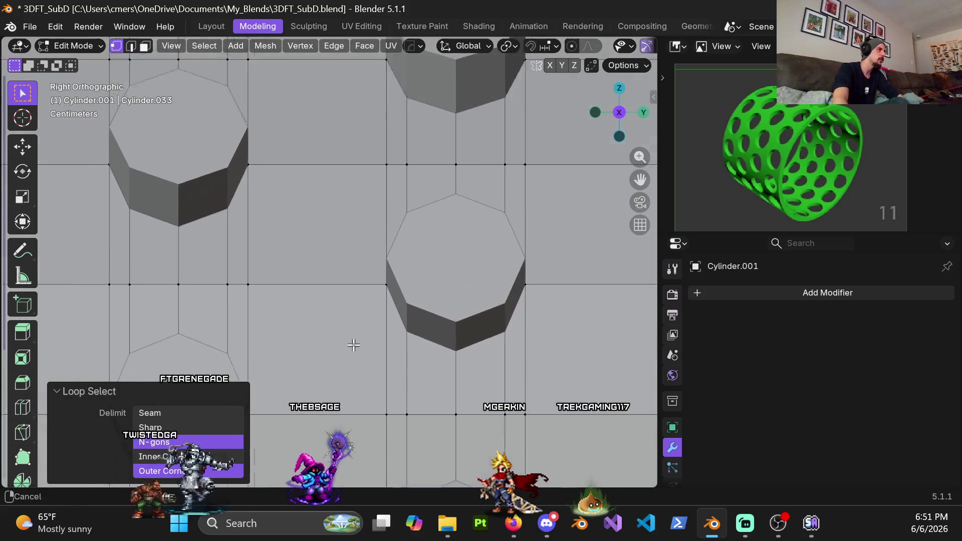
pyautogui.scroll(1, 404, 277)
pyautogui.scroll(-3, 398, 291)
pyautogui.hotkey('shift', 'z')
pyautogui.press('z')
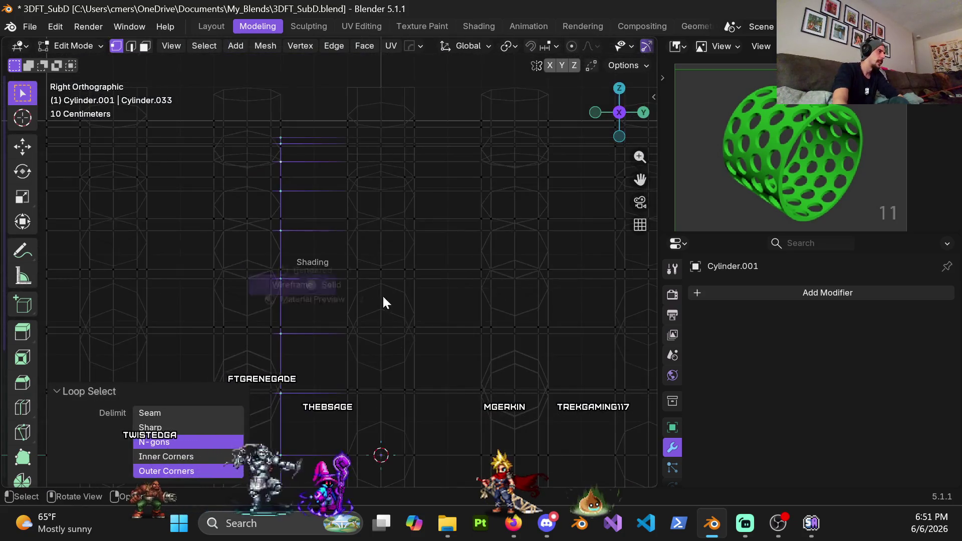
pyautogui.click(377, 304)
pyautogui.keyDown('shift'); pyautogui.moveTo(384, 305); pyautogui.dragTo(368, 230, button='middle'); pyautogui.keyUp('shift')
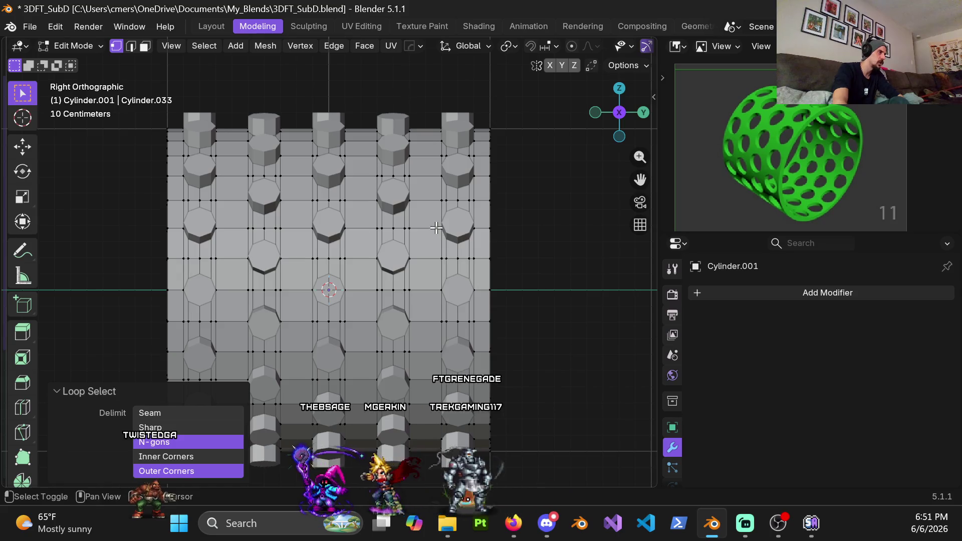
pyautogui.keyDown('shift'); pyautogui.moveTo(436, 228); pyautogui.dragTo(404, 247, button='middle'); pyautogui.keyUp('shift')
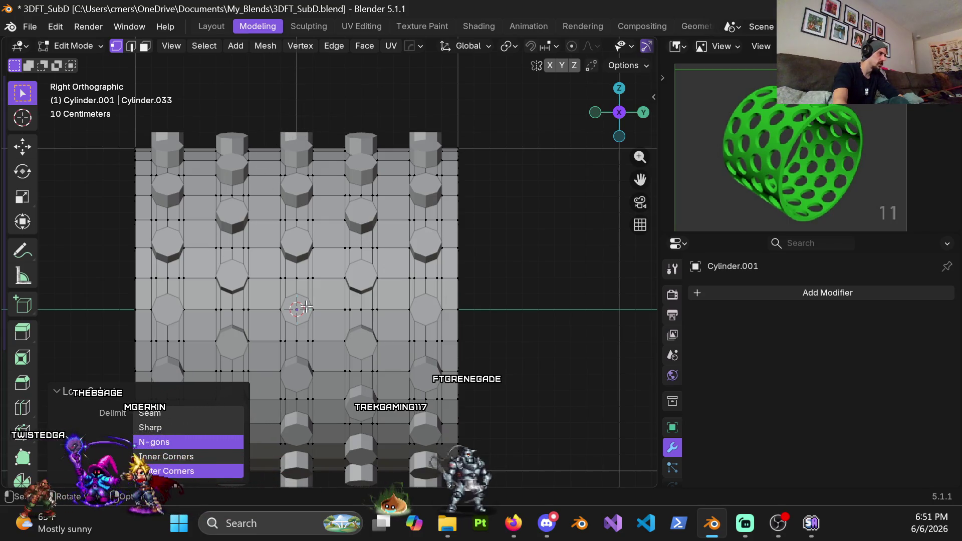
pyautogui.keyDown('shift'); pyautogui.moveTo(284, 312); pyautogui.dragTo(380, 275, button='middle'); pyautogui.keyUp('shift')
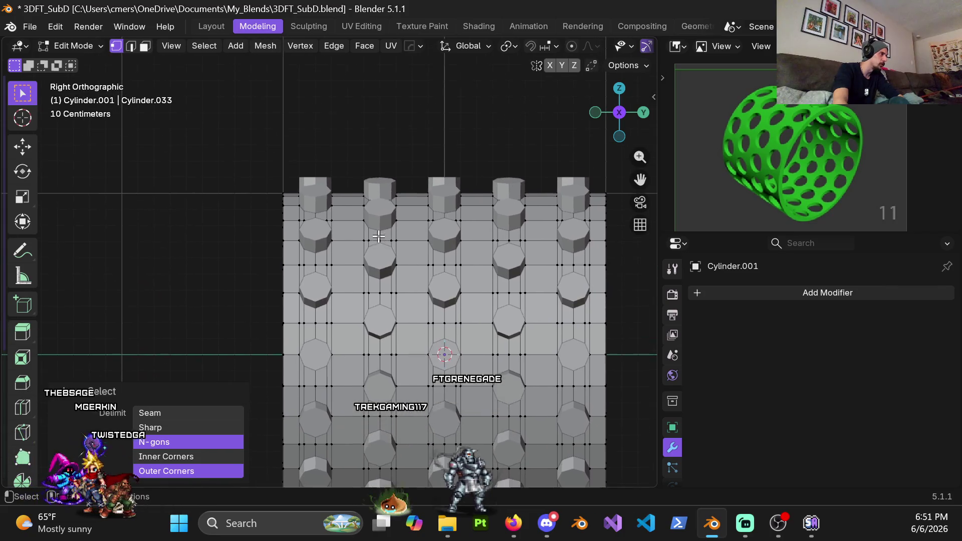
pyautogui.scroll(4, 380, 275)
pyautogui.scroll(2, 380, 275)
pyautogui.scroll(3, 338, 296)
pyautogui.scroll(2, 335, 300)
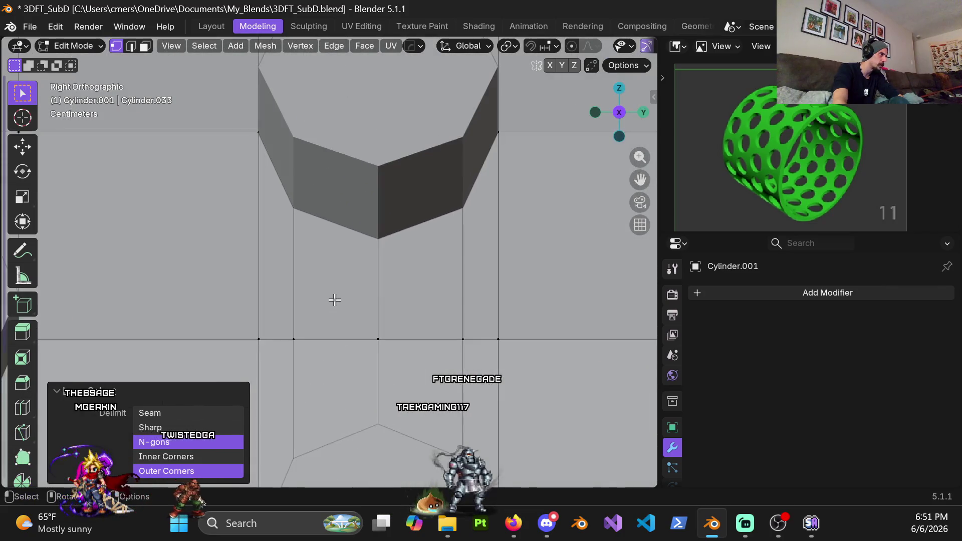
pyautogui.scroll(-8, 337, 299)
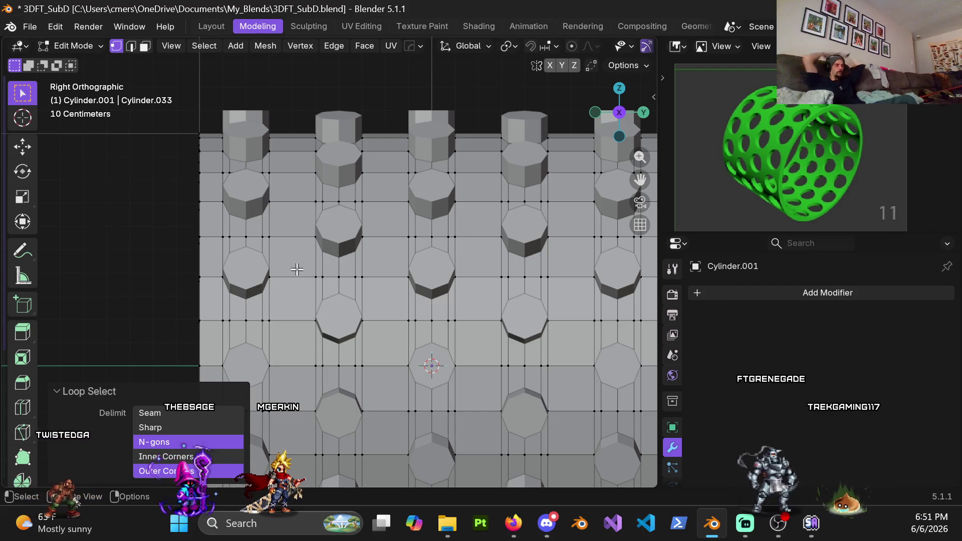
pyautogui.scroll(-3, 325, 273)
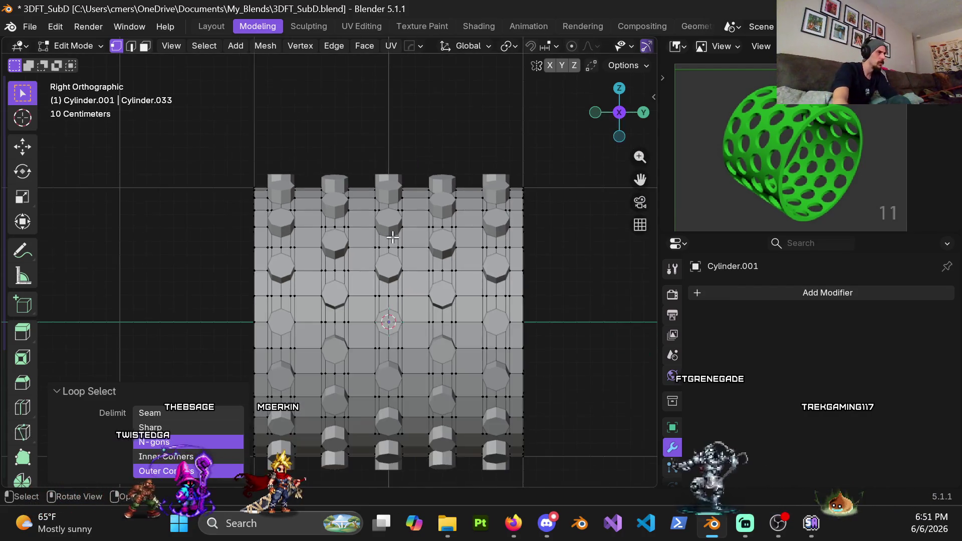
pyautogui.moveTo(393, 233)
pyautogui.mouseDown(button='middle')
pyautogui.moveTo(394, 302)
pyautogui.moveTo(346, 344)
pyautogui.mouseUp(button='middle')
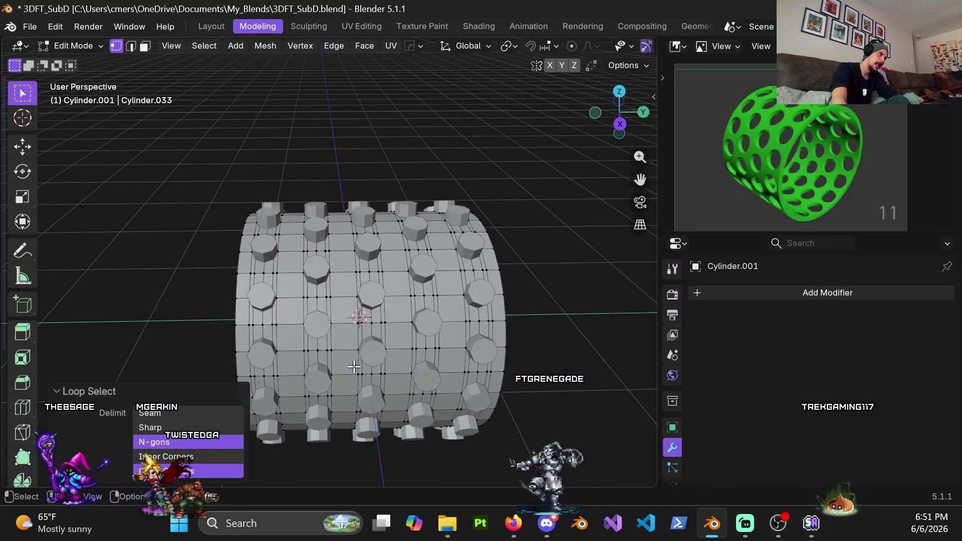
pyautogui.scroll(2, 346, 344)
pyautogui.scroll(2, 345, 342)
pyautogui.scroll(1, 343, 338)
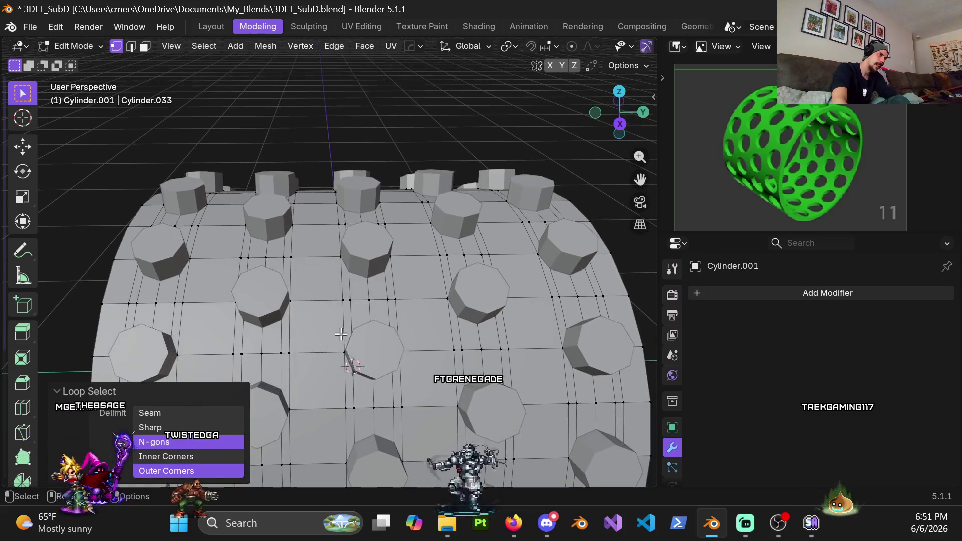
pyautogui.scroll(2, 341, 333)
pyautogui.hotkey('ctrl', 'Tab')
pyautogui.click(180, 331)
pyautogui.hotkey('ctrl', 'Tab')
pyautogui.click(513, 343)
pyautogui.moveTo(365, 295); pyautogui.dragTo(395, 271, button='middle')
pyautogui.keyDown('alt'); pyautogui.click(349, 285); pyautogui.keyUp('alt')
# Re-enter Edit Mode, select the ring's vertices between studs, and toggle solid/see-through shading.
pyautogui.hotkey('ctrl', 'Tab')
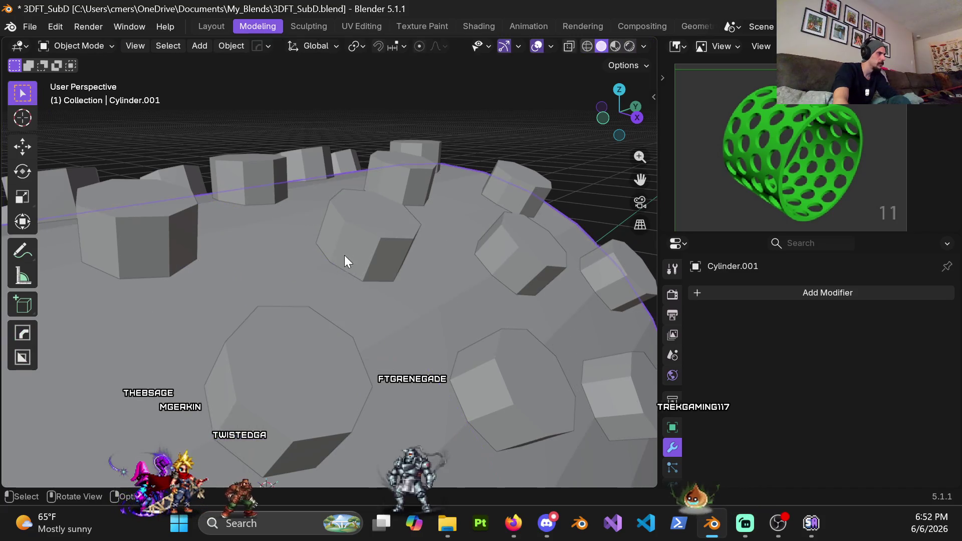
pyautogui.press('Tab')
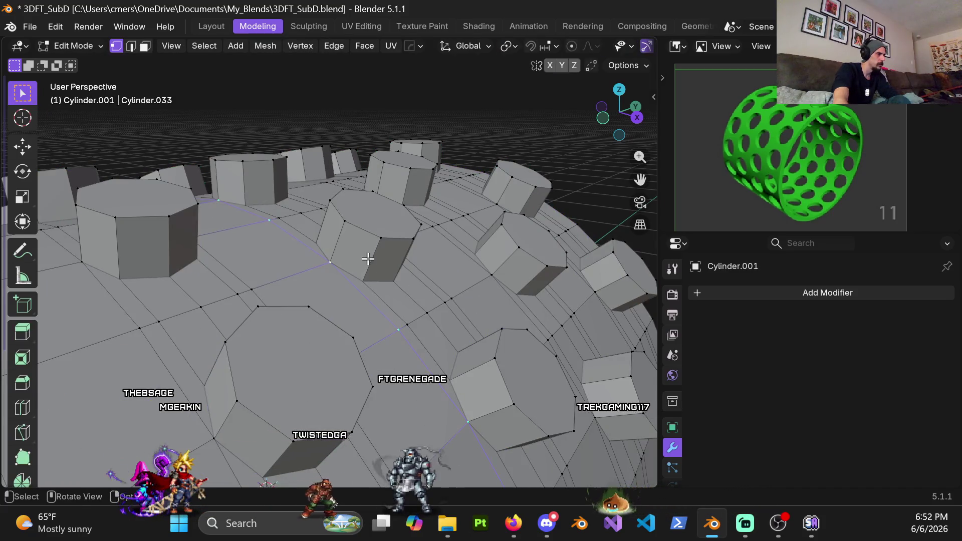
pyautogui.scroll(4, 318, 321)
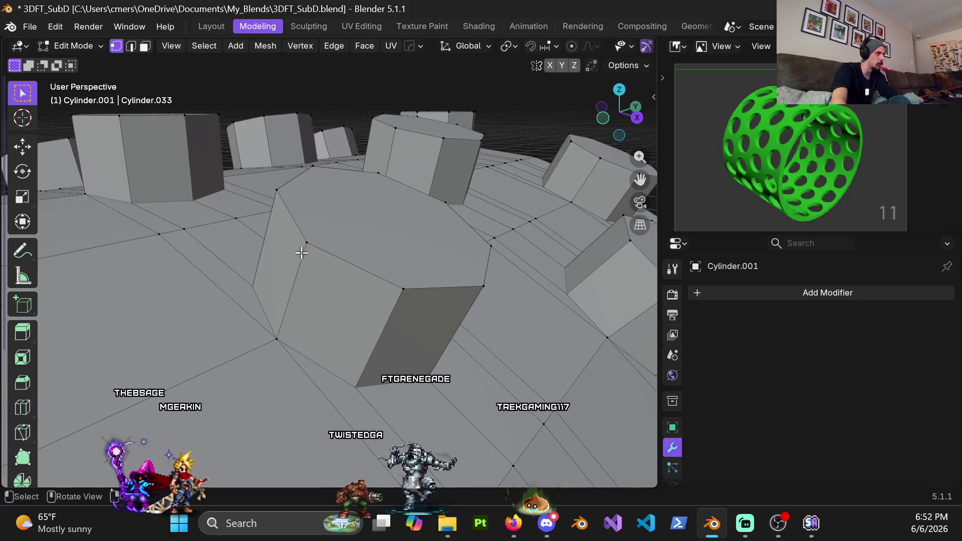
pyautogui.keyDown('alt'); pyautogui.click(276, 336); pyautogui.keyUp('alt')
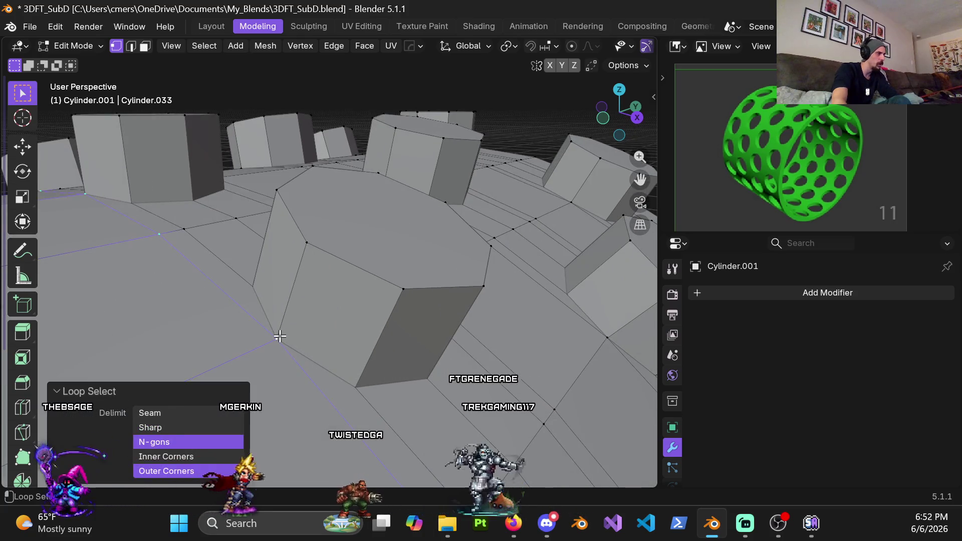
pyautogui.moveTo(291, 349)
pyautogui.mouseDown(button='middle')
pyautogui.moveTo(361, 329)
pyautogui.moveTo(293, 336)
pyautogui.mouseUp(button='middle')
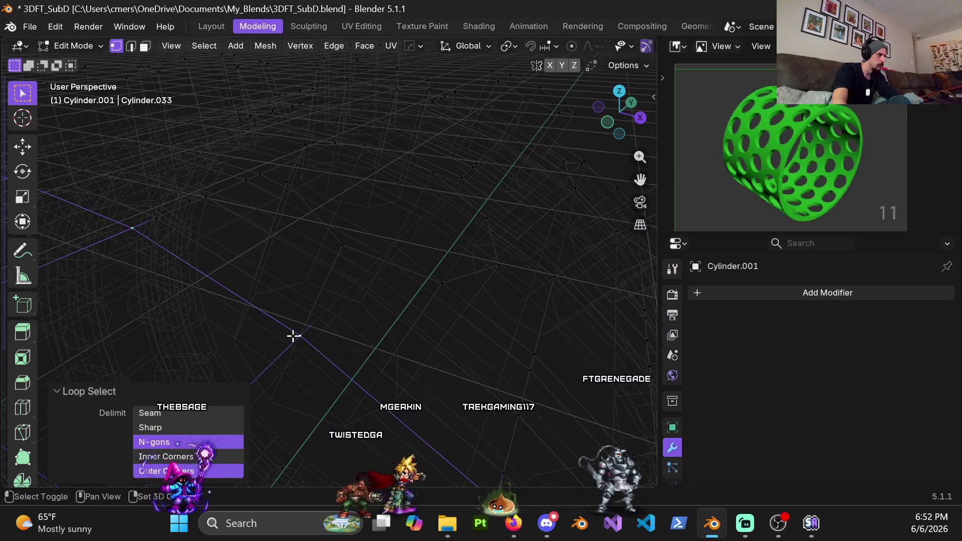
pyautogui.moveTo(318, 355); pyautogui.dragTo(312, 354)
pyautogui.press('z')
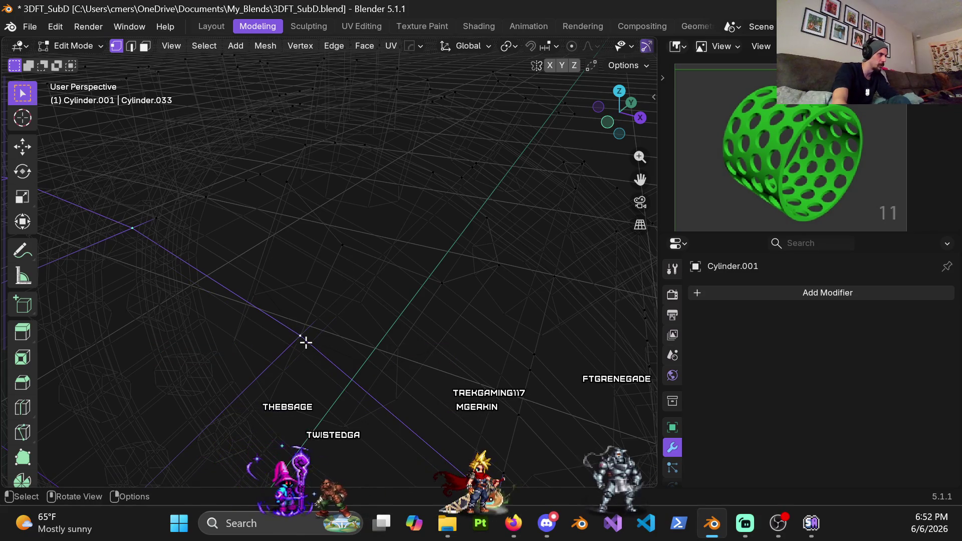
pyautogui.hotkey('shift', 'z')
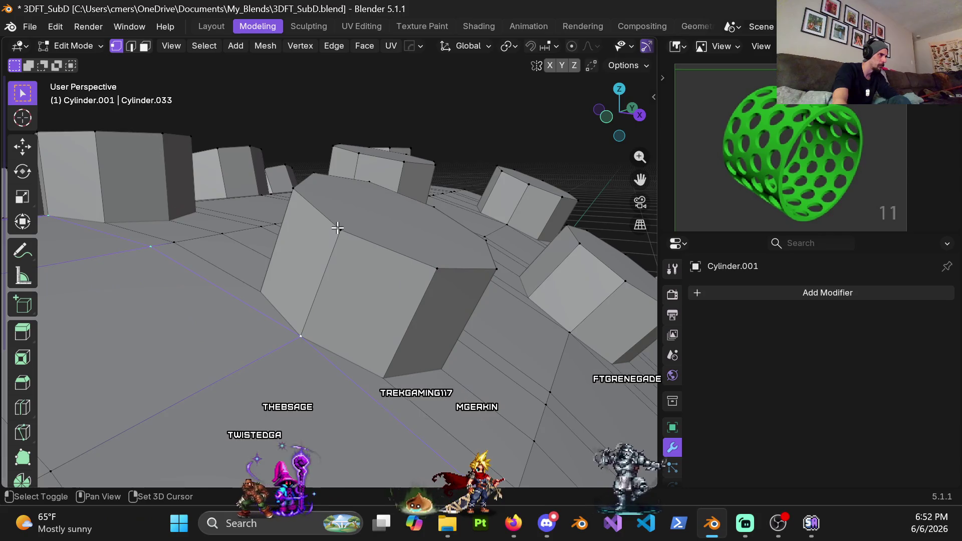
pyautogui.moveTo(367, 276)
pyautogui.mouseDown(button='middle')
pyautogui.moveTo(332, 267)
pyautogui.moveTo(295, 292)
pyautogui.moveTo(324, 324)
pyautogui.moveTo(262, 309)
pyautogui.moveTo(308, 238)
pyautogui.moveTo(260, 247)
pyautogui.moveTo(301, 322)
pyautogui.mouseUp(button='middle')
pyautogui.hotkey('shift', 'z')
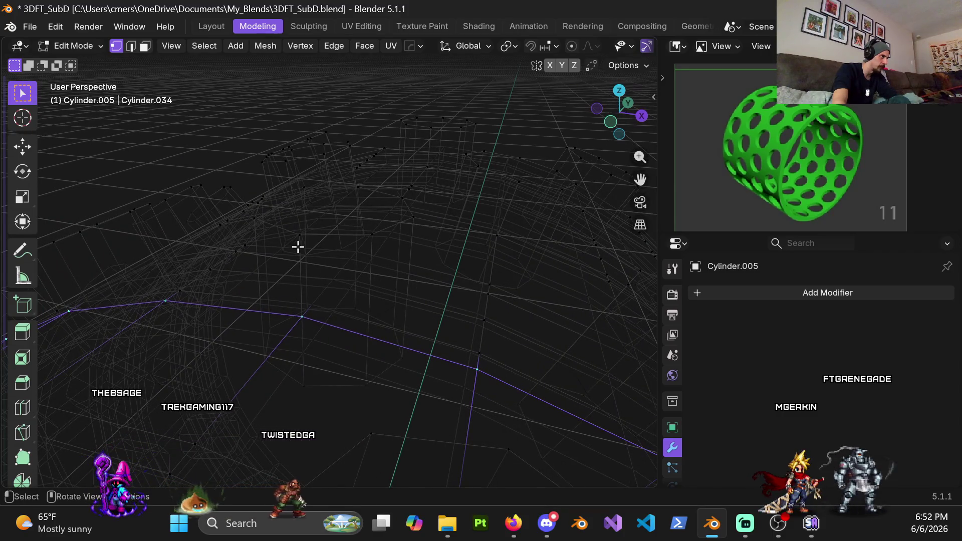
# Toggle between wireframe and solid shading while orbiting and panning around the sleeve.
pyautogui.hotkey('shift', 'z')
pyautogui.moveTo(320, 258); pyautogui.dragTo(303, 349, button='middle')
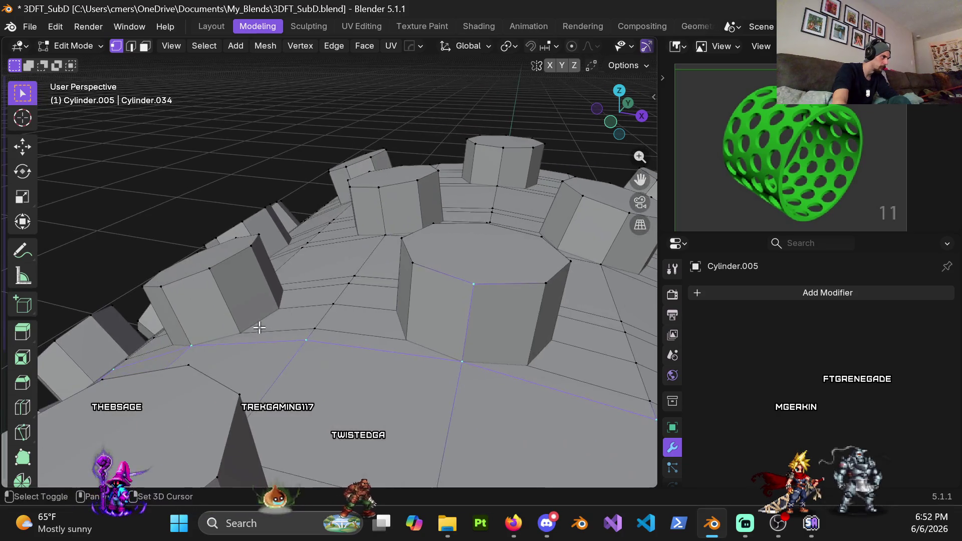
pyautogui.press('z')
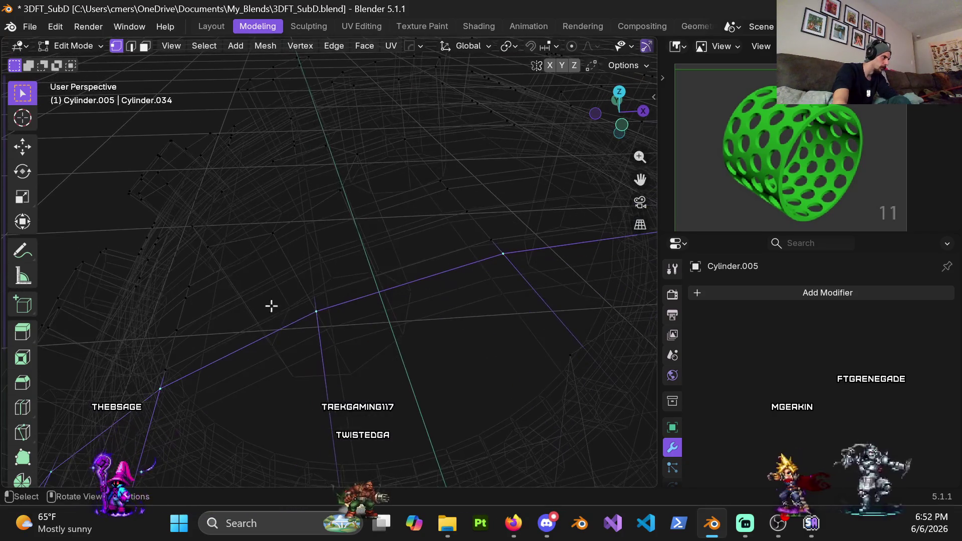
pyautogui.keyDown('shift'); pyautogui.moveTo(306, 312); pyautogui.dragTo(309, 318, button='middle'); pyautogui.keyUp('shift')
pyautogui.press('z')
pyautogui.click(426, 318)
pyautogui.keyDown('shift'); pyautogui.moveTo(259, 230); pyautogui.dragTo(378, 308, button='middle'); pyautogui.keyUp('shift')
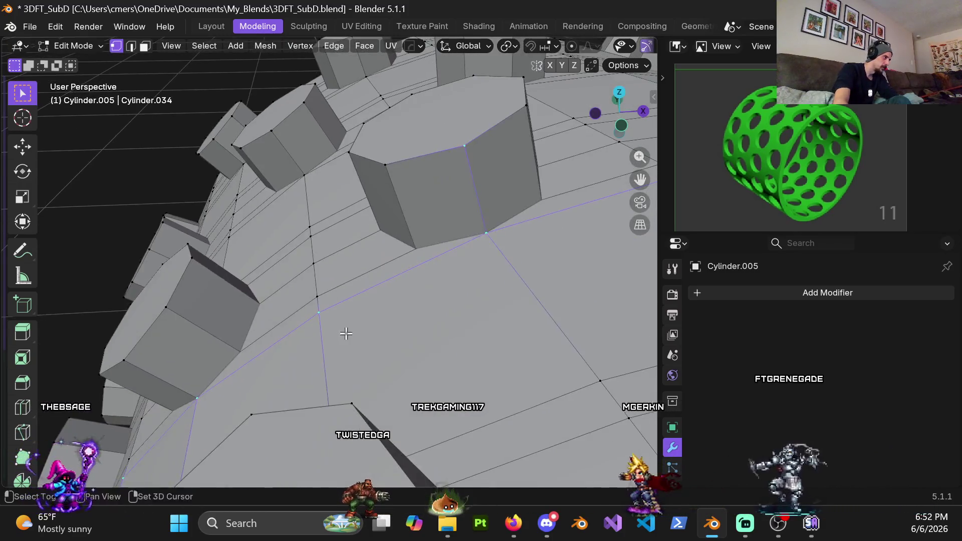
pyautogui.press('z')
pyautogui.click(220, 317)
pyautogui.keyDown('shift'); pyautogui.moveTo(307, 317); pyautogui.dragTo(369, 264, button='middle'); pyautogui.keyUp('shift')
pyautogui.press('z')
pyautogui.click(385, 266)
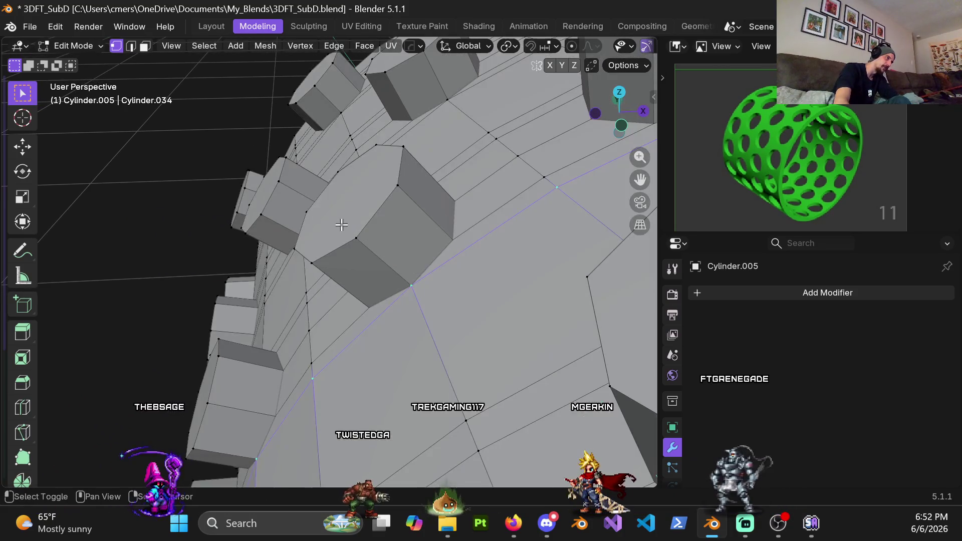
pyautogui.moveTo(350, 312); pyautogui.dragTo(376, 265, button='middle')
pyautogui.press('z')
pyautogui.click(132, 270)
# Box-select vertices on the ring between the rows of octagonal studs.
pyautogui.moveTo(389, 221); pyautogui.dragTo(412, 248)
pyautogui.press('z')
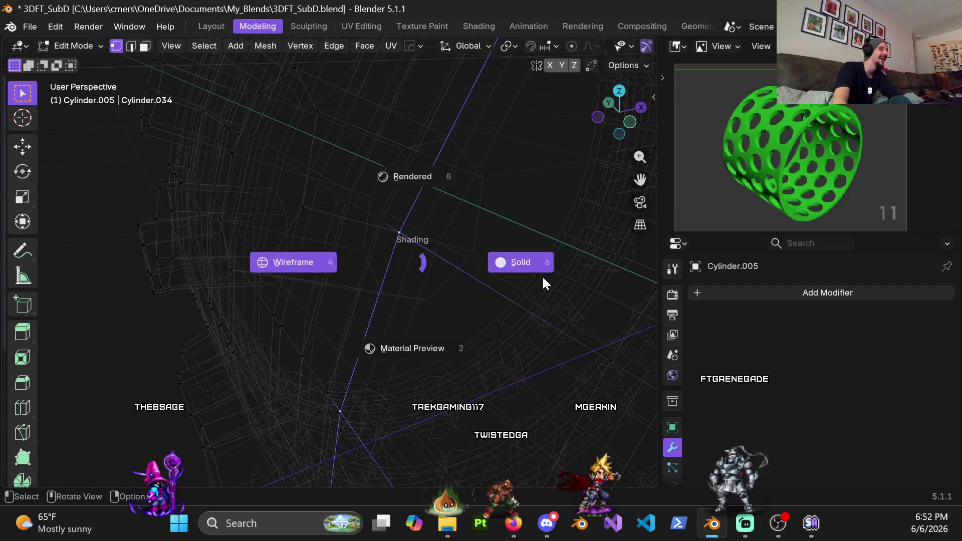
pyautogui.click(541, 279)
pyautogui.keyDown('shift'); pyautogui.moveTo(303, 216); pyautogui.dragTo(304, 217); pyautogui.keyUp('shift')
pyautogui.scroll(-3, 304, 217)
pyautogui.moveTo(303, 217); pyautogui.dragTo(318, 251, button='middle')
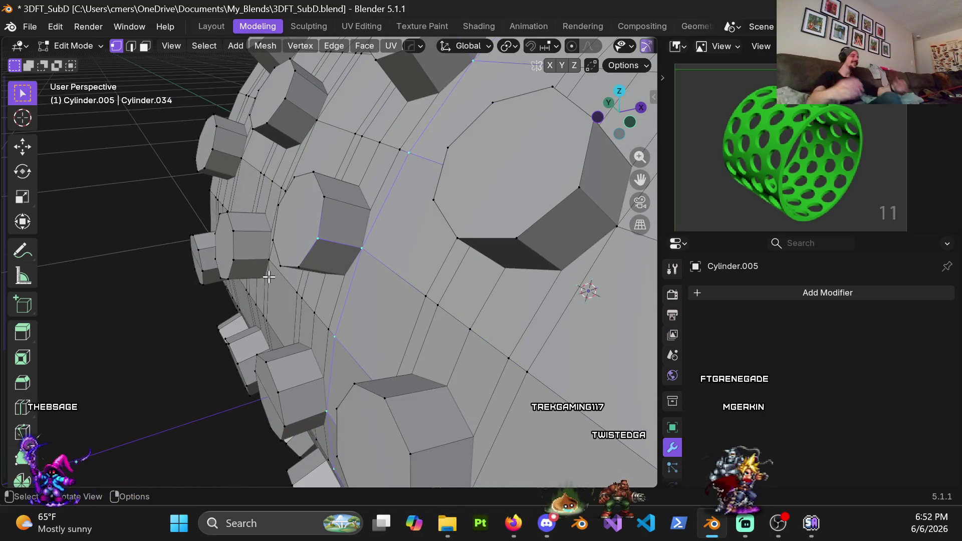
pyautogui.scroll(-3, 317, 246)
# In edge mode, Alt-select the full edge loop around the sleeve and orbit to check it.
pyautogui.press('2')
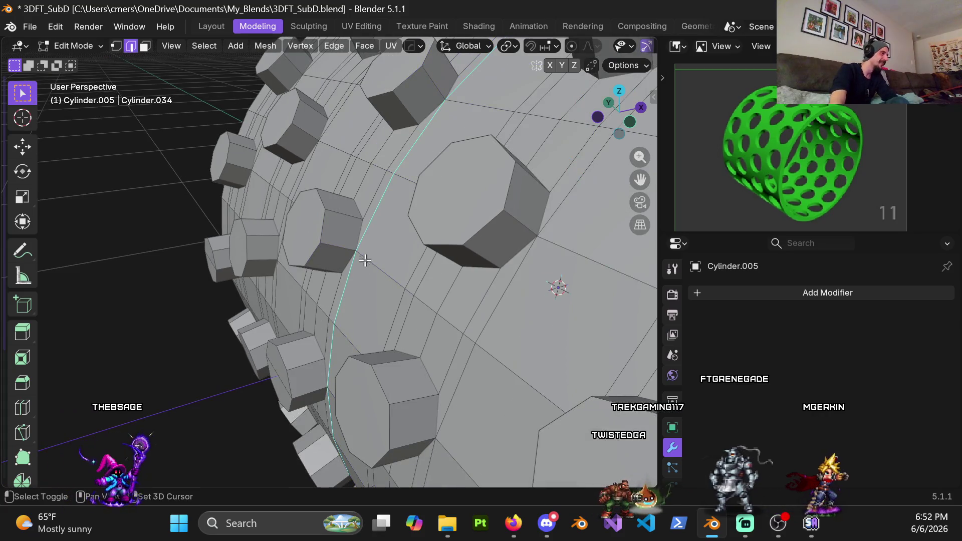
pyautogui.keyDown('alt'); pyautogui.click(365, 262); pyautogui.keyUp('alt')
pyautogui.moveTo(365, 262); pyautogui.dragTo(157, 225, button='middle')
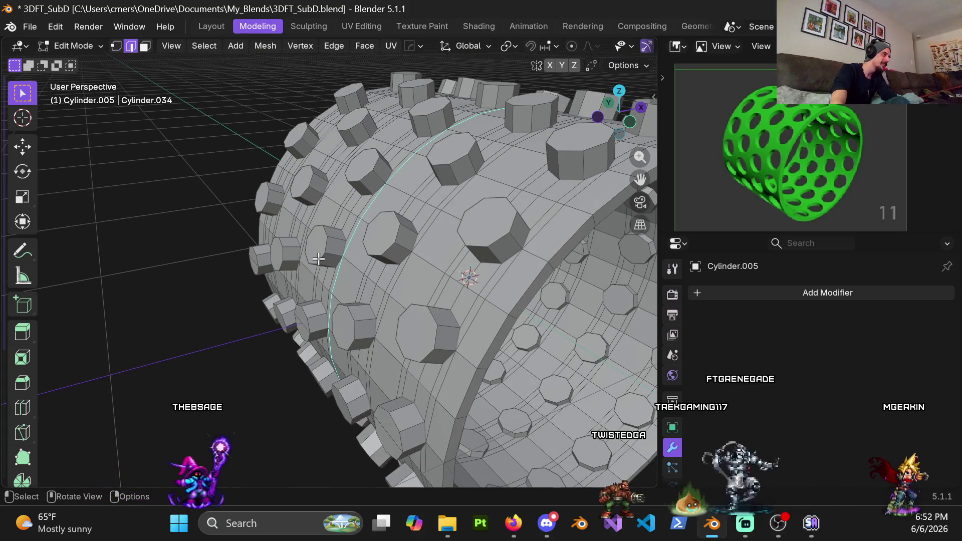
pyautogui.scroll(3, 317, 259)
pyautogui.scroll(-3, 450, 155)
pyautogui.moveTo(450, 155)
pyautogui.mouseDown(button='middle')
pyautogui.moveTo(341, 286)
pyautogui.moveTo(432, 220)
pyautogui.mouseUp(button='middle')
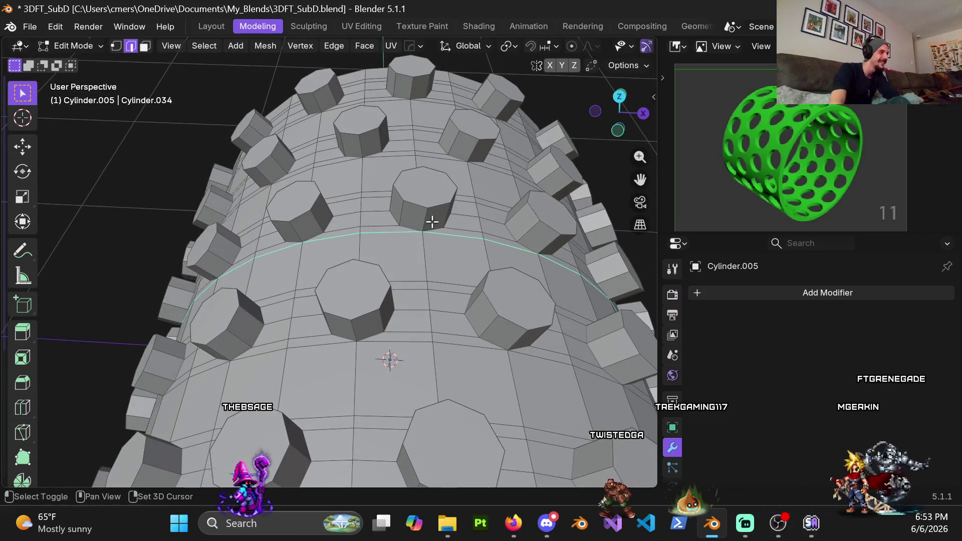
pyautogui.scroll(-2, 283, 251)
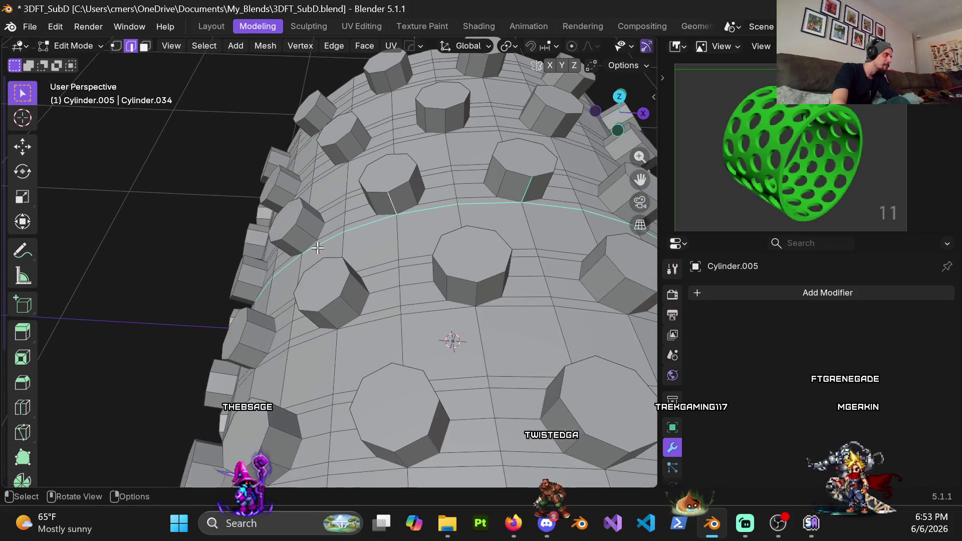
pyautogui.moveTo(286, 247)
pyautogui.mouseDown(button='middle')
pyautogui.moveTo(306, 256)
pyautogui.moveTo(372, 220)
pyautogui.moveTo(382, 250)
pyautogui.moveTo(446, 243)
pyautogui.mouseUp(button='middle')
pyautogui.scroll(4, 306, 256)
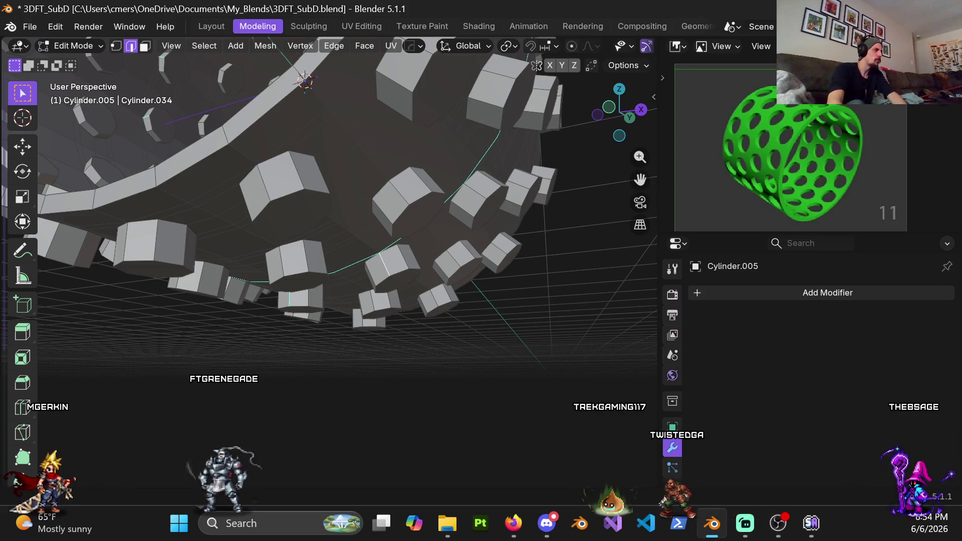
pyautogui.moveTo(333, 165); pyautogui.dragTo(412, 170, button='middle')
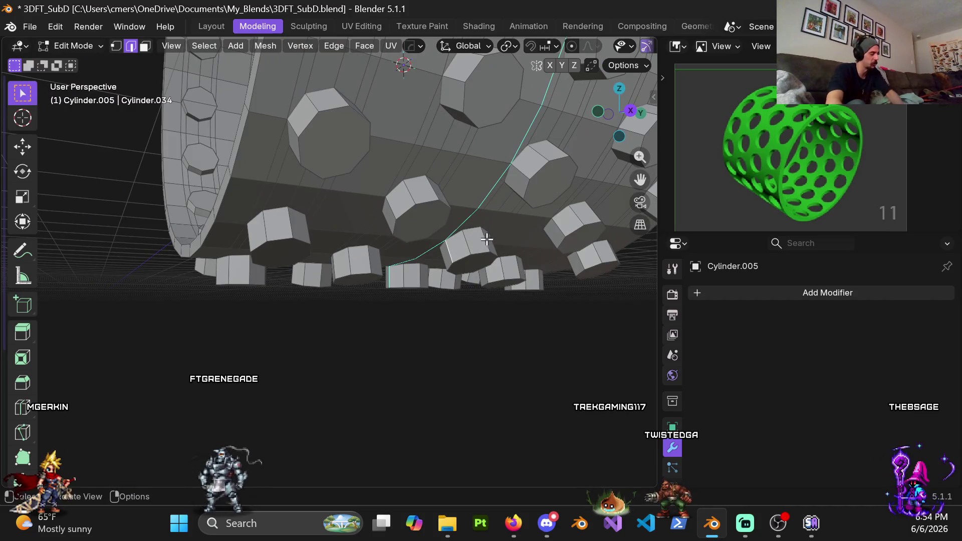
pyautogui.moveTo(488, 199)
pyautogui.mouseDown(button='middle')
pyautogui.moveTo(415, 256)
pyautogui.moveTo(408, 217)
pyautogui.mouseUp(button='middle')
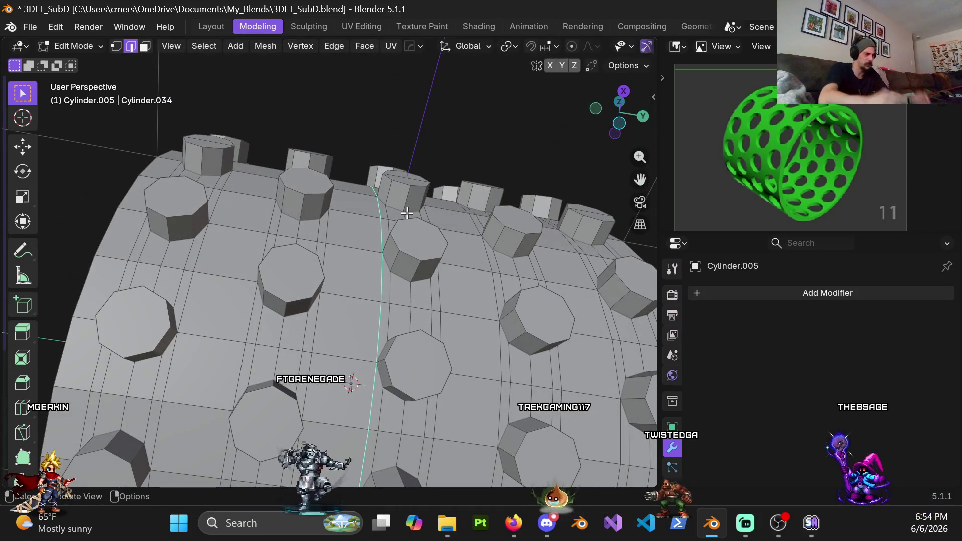
pyautogui.scroll(-5, 350, 315)
pyautogui.moveTo(350, 316)
pyautogui.mouseDown(button='middle')
pyautogui.moveTo(400, 245)
pyautogui.moveTo(305, 282)
pyautogui.moveTo(348, 228)
pyautogui.mouseUp(button='middle')
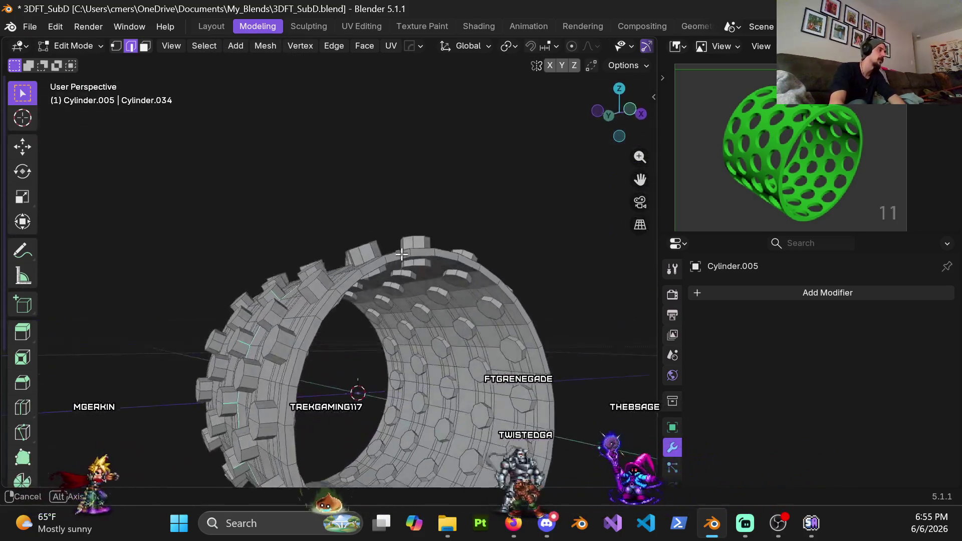
pyautogui.moveTo(347, 228)
pyautogui.mouseDown(button='middle')
pyautogui.moveTo(251, 251)
pyautogui.moveTo(186, 246)
pyautogui.mouseUp(button='middle')
pyautogui.scroll(3, 266, 281)
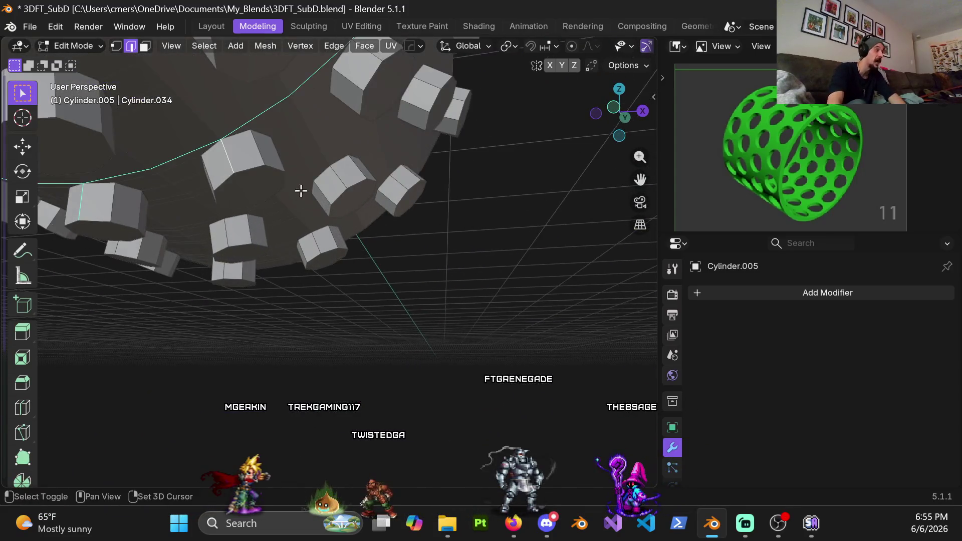
pyautogui.scroll(3, 303, 296)
pyautogui.moveTo(351, 226)
pyautogui.mouseDown(button='middle')
pyautogui.moveTo(440, 225)
pyautogui.moveTo(406, 213)
pyautogui.moveTo(361, 251)
pyautogui.moveTo(369, 176)
pyautogui.moveTo(371, 236)
pyautogui.moveTo(369, 218)
pyautogui.mouseUp(button='middle')
pyautogui.keyDown('shift'); pyautogui.moveTo(355, 175); pyautogui.dragTo(351, 231, button='middle'); pyautogui.keyUp('shift')
pyautogui.moveTo(371, 284)
pyautogui.mouseDown(button='middle')
pyautogui.moveTo(316, 245)
pyautogui.moveTo(244, 224)
pyautogui.moveTo(307, 271)
pyautogui.moveTo(346, 281)
pyautogui.moveTo(341, 250)
pyautogui.mouseUp(button='middle')
pyautogui.scroll(5, 349, 284)
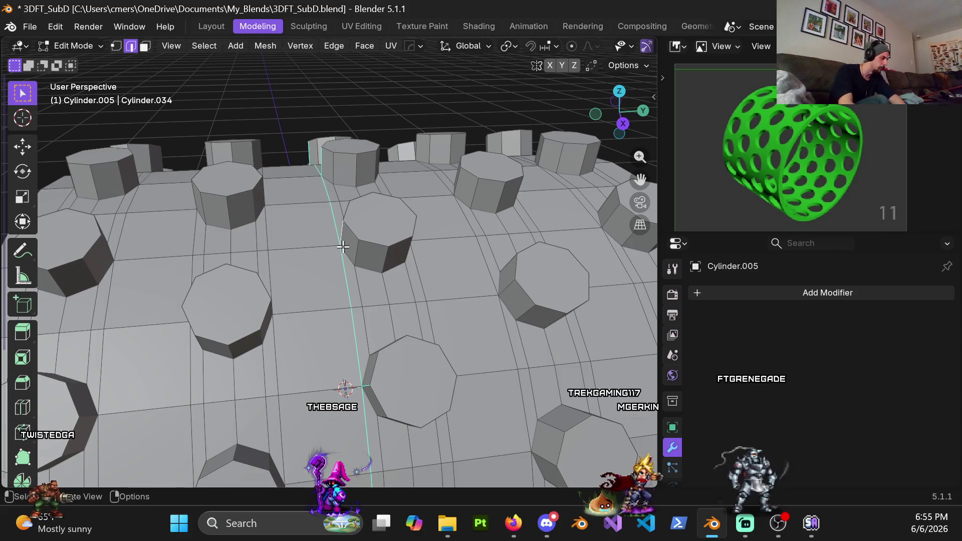
# Scale the selected edge loop to 0 along Y so it lies perfectly flat.
pyautogui.write('y0')
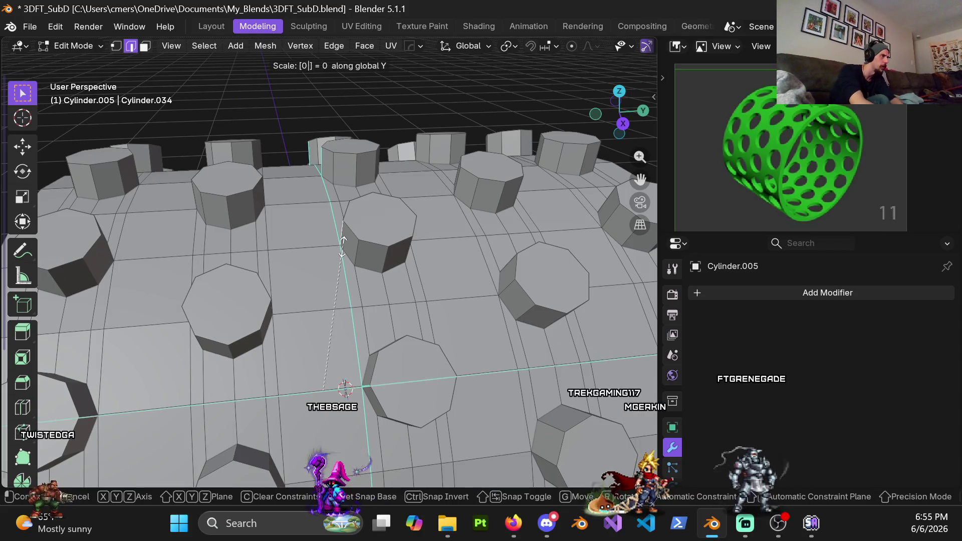
pyautogui.press('Return')
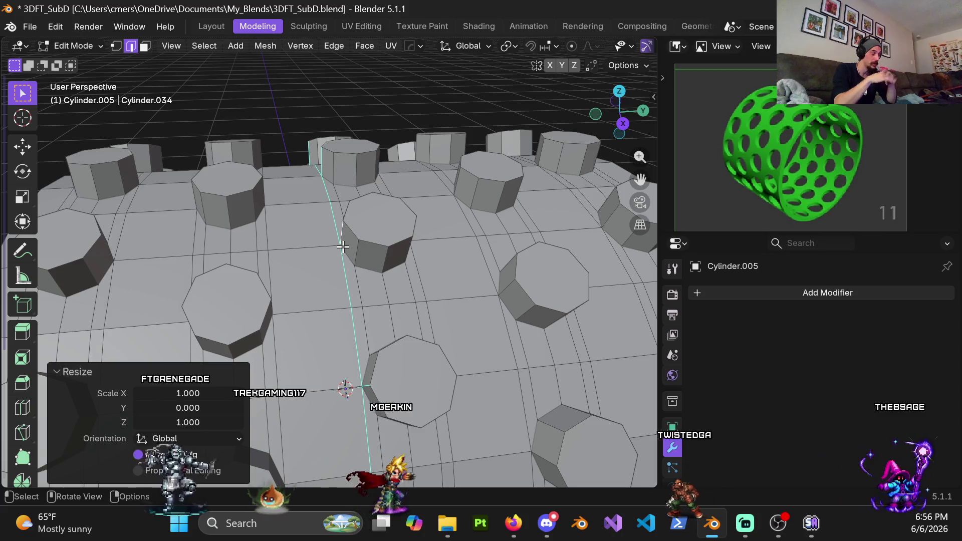
pyautogui.moveTo(342, 246)
pyautogui.mouseDown(button='middle')
pyautogui.moveTo(429, 270)
pyautogui.moveTo(307, 215)
pyautogui.mouseUp(button='middle')
# Alt-select the next edge loop around the sleeve, orbit to inspect it, then switch to the browser.
pyautogui.keyDown('alt'); pyautogui.keyDown('shift'); pyautogui.click(429, 269); pyautogui.keyUp('shift'); pyautogui.keyUp('alt')
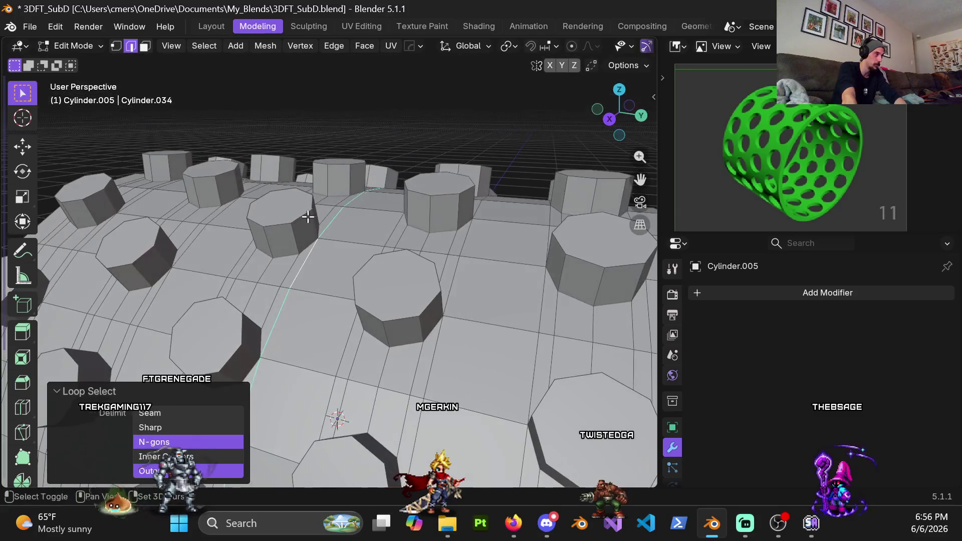
pyautogui.keyDown('shift'); pyautogui.moveTo(243, 431); pyautogui.dragTo(232, 307, button='middle'); pyautogui.keyUp('shift')
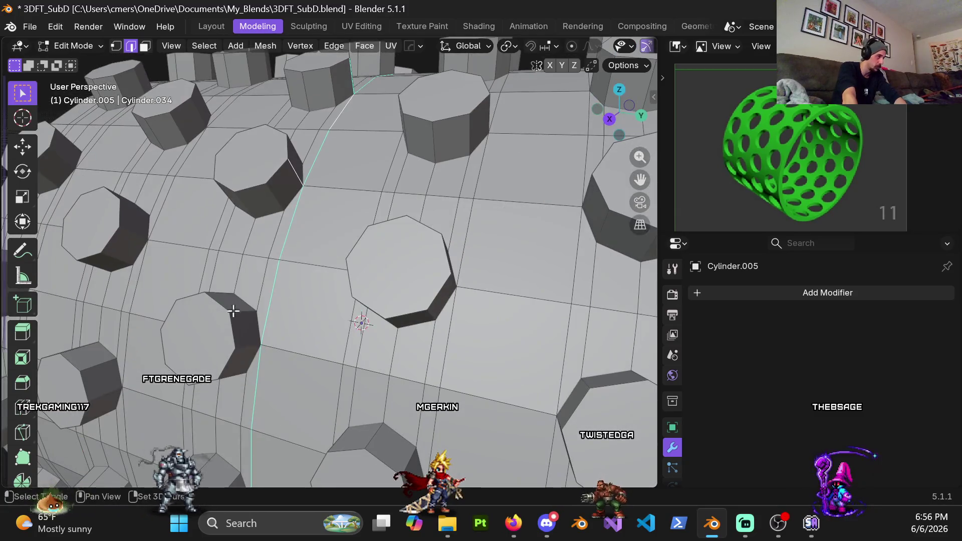
pyautogui.keyDown('shift'); pyautogui.moveTo(244, 341); pyautogui.dragTo(271, 282, button='middle'); pyautogui.keyUp('shift')
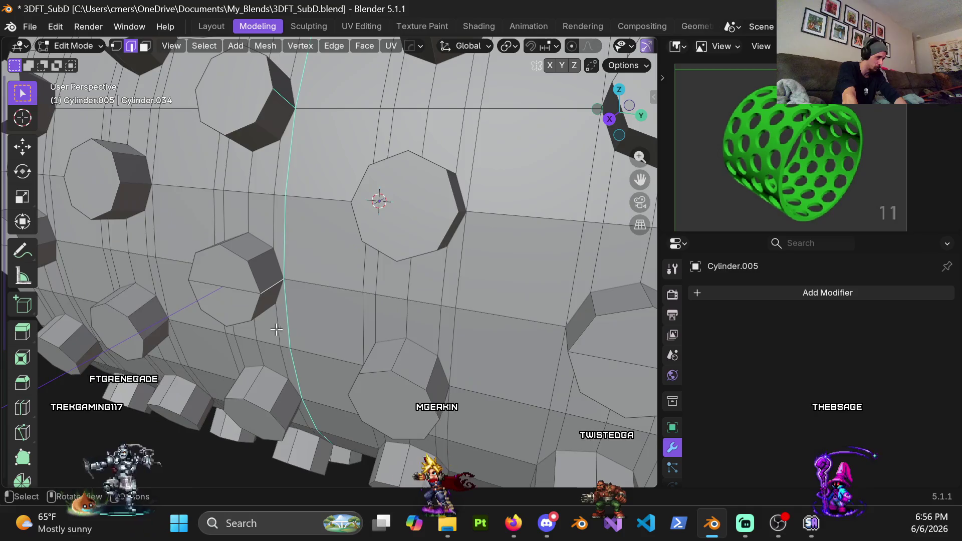
pyautogui.keyDown('shift'); pyautogui.moveTo(279, 325); pyautogui.dragTo(248, 278, button='middle'); pyautogui.keyUp('shift')
pyautogui.moveTo(262, 318)
pyautogui.mouseDown(button='middle')
pyautogui.moveTo(243, 214)
pyautogui.moveTo(279, 242)
pyautogui.moveTo(366, 274)
pyautogui.moveTo(320, 270)
pyautogui.moveTo(314, 251)
pyautogui.mouseUp(button='middle')
pyautogui.scroll(2, 360, 242)
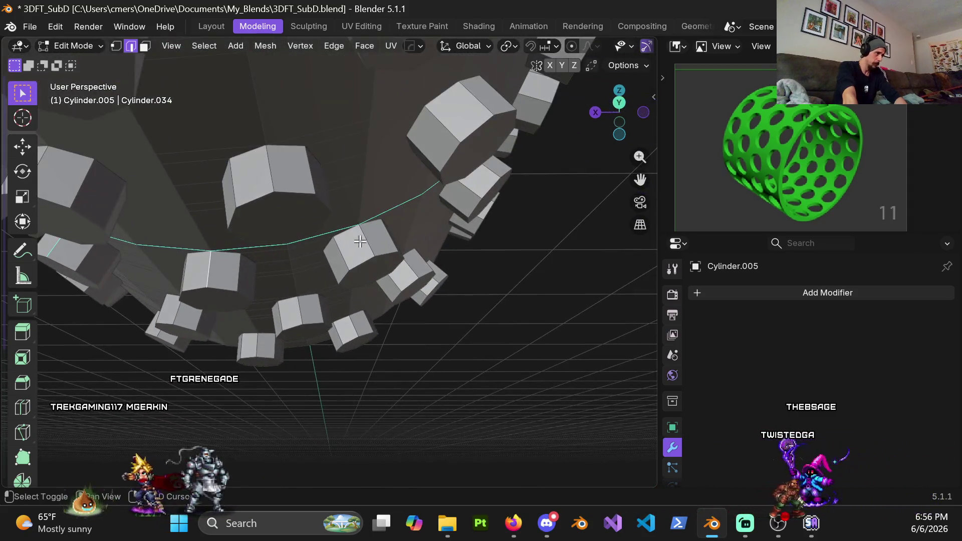
pyautogui.moveTo(380, 193)
pyautogui.mouseDown(button='middle')
pyautogui.moveTo(290, 340)
pyautogui.moveTo(289, 363)
pyautogui.moveTo(293, 266)
pyautogui.moveTo(215, 229)
pyautogui.moveTo(245, 260)
pyautogui.moveTo(197, 300)
pyautogui.moveTo(235, 341)
pyautogui.mouseUp(button='middle')
pyautogui.scroll(3, 290, 267)
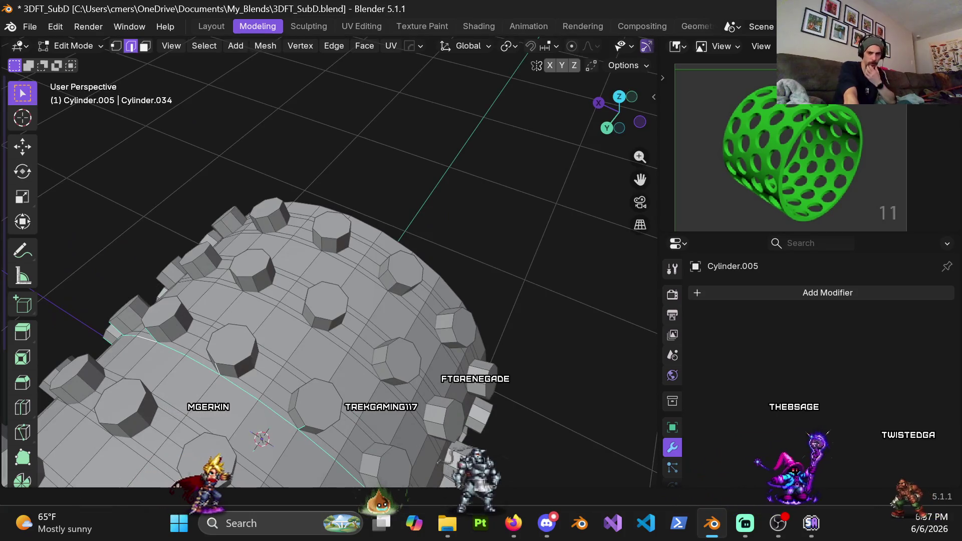
pyautogui.hotkey('alt', 'Tab')
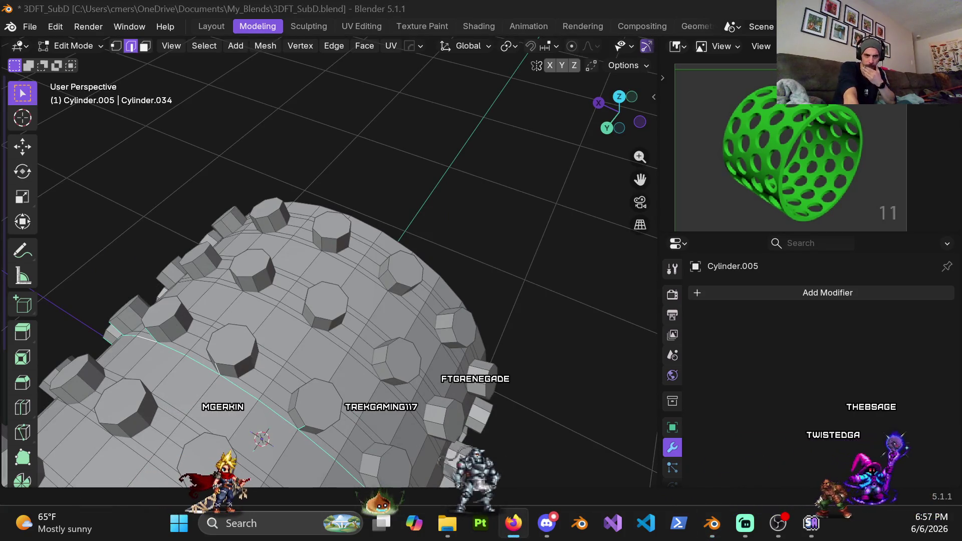